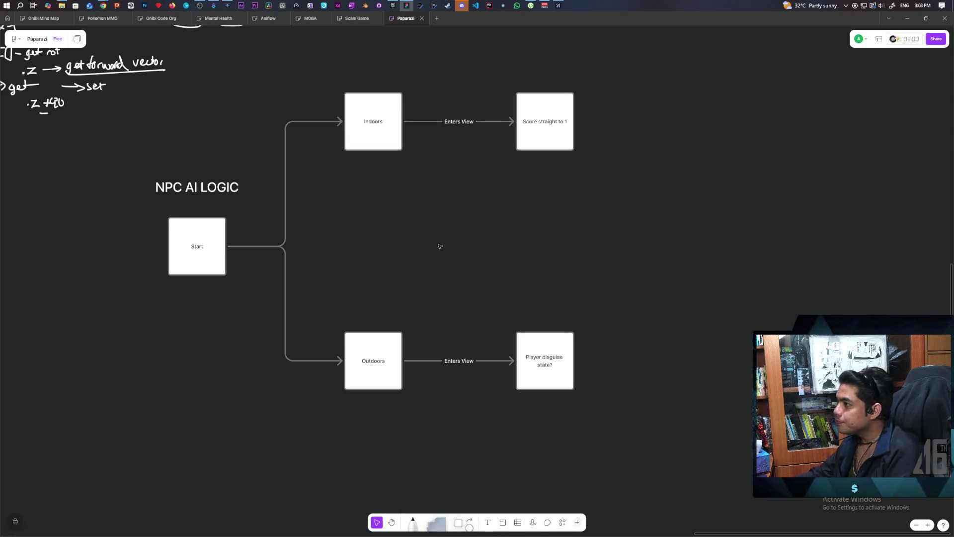
Bring up the Epic Games Launcher and scroll the Library down to the My Projects grid
{"action": "left_click", "coordinate": [391, 6]}
{"action": "scroll", "coordinate": [451, 278], "scroll_direction": "down", "scroll_amount": 5}
{"action": "scroll", "coordinate": [457, 305], "scroll_direction": "down", "scroll_amount": 3}
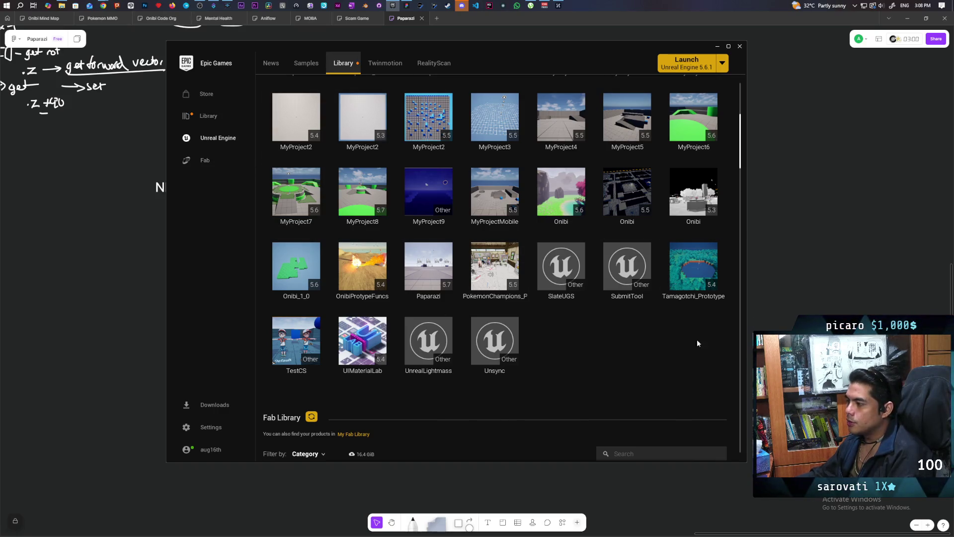
{"action": "mouse_move", "coordinate": [436, 280]}
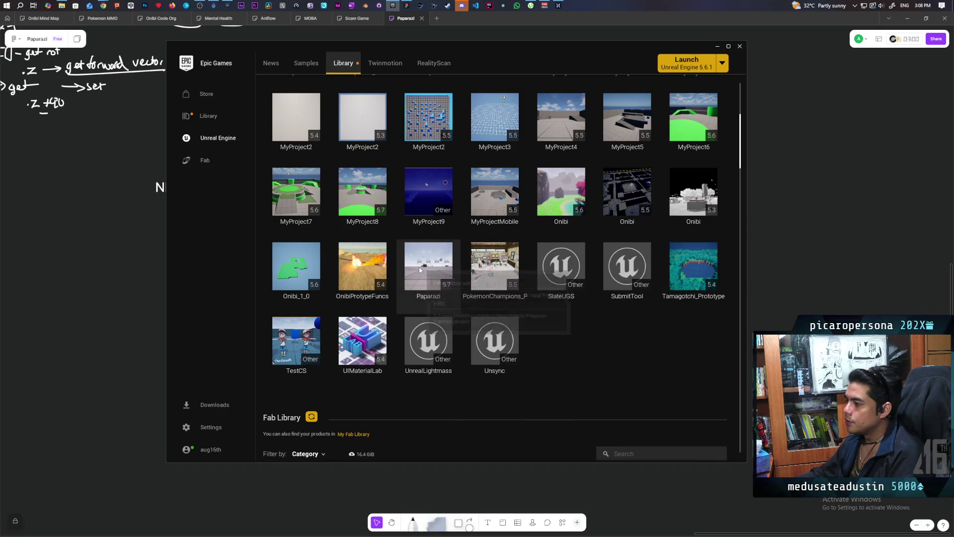
Launch the Paparazi project in Unreal Editor from the Library grid
{"action": "double_click", "coordinate": [419, 267]}
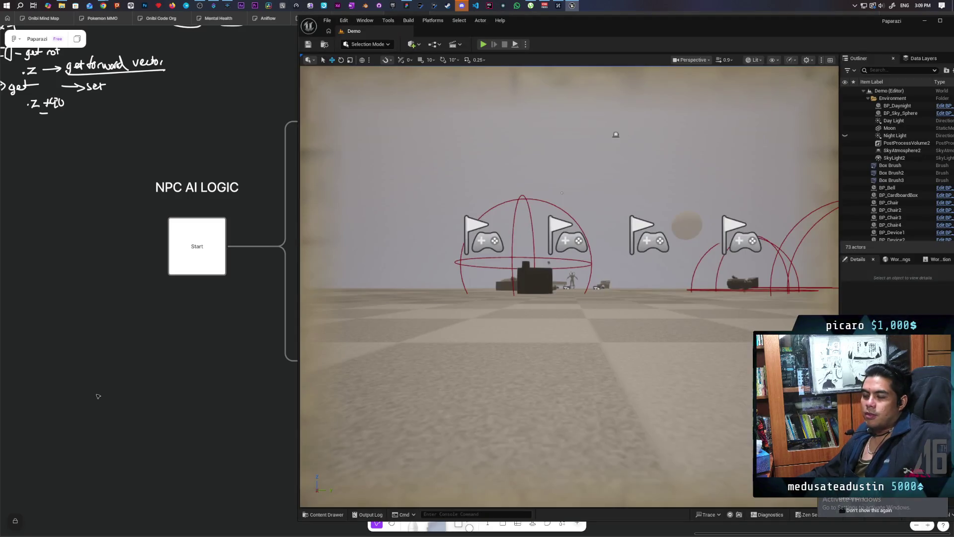
Shift the editor window left and open BP_ThirdPersonCharacter from Content > ThirdPerson > Blueprints
{"action": "left_click_drag", "start_coordinate": [580, 25], "coordinate": [509, 29]}
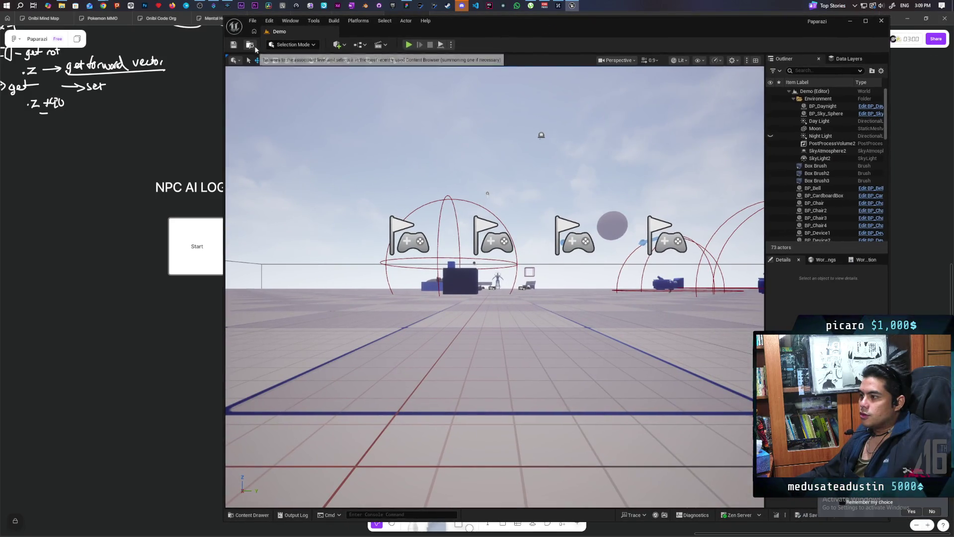
{"action": "left_click", "coordinate": [246, 516]}
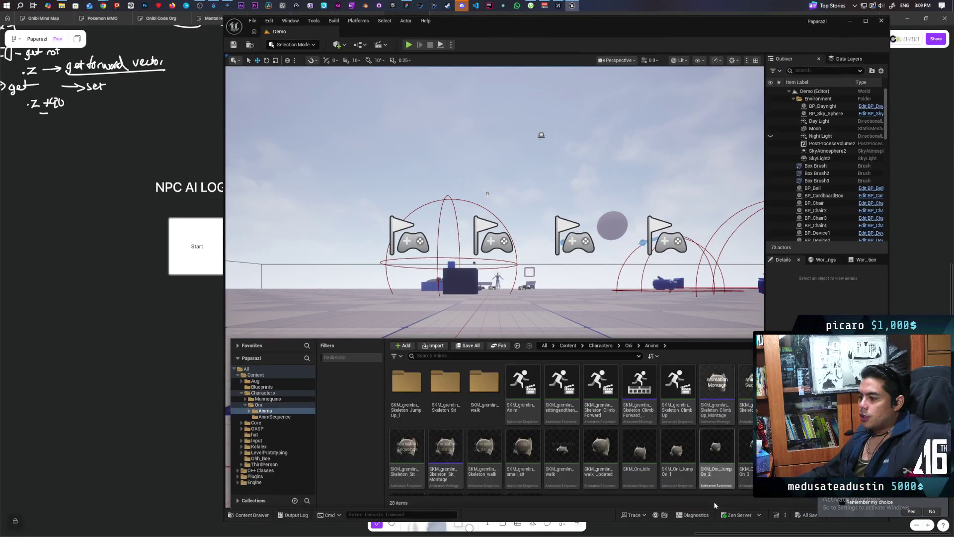
{"action": "left_click", "coordinate": [568, 346]}
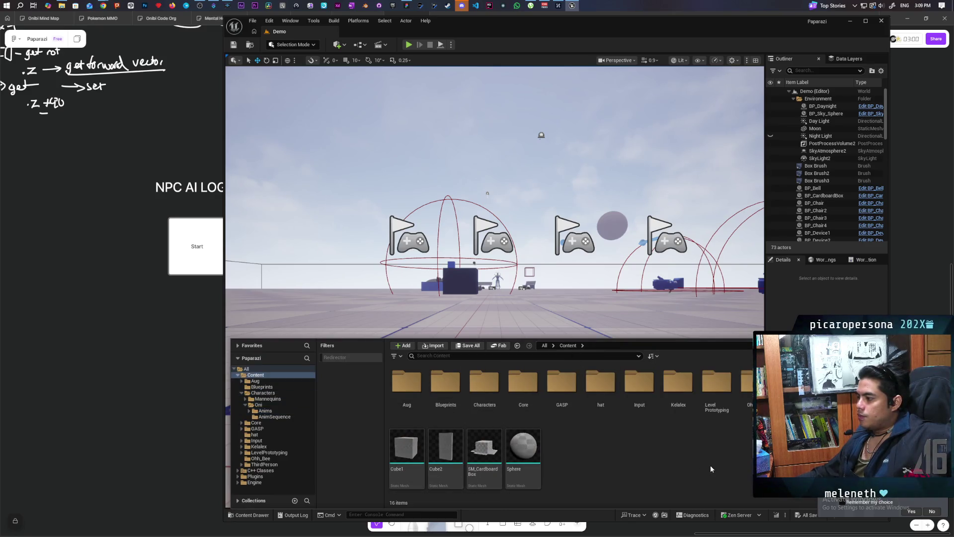
{"action": "double_click", "coordinate": [794, 385]}
{"action": "double_click", "coordinate": [407, 382]}
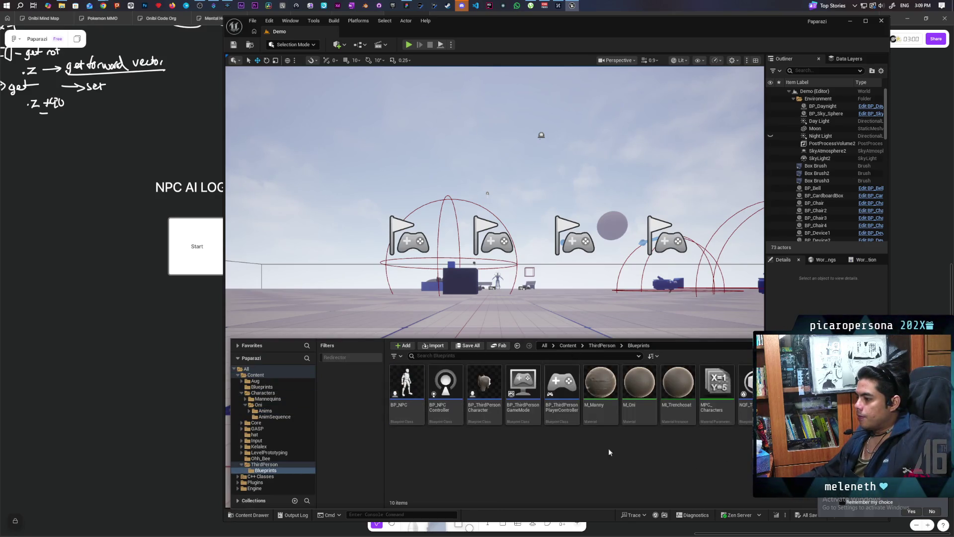
{"action": "double_click", "coordinate": [485, 393]}
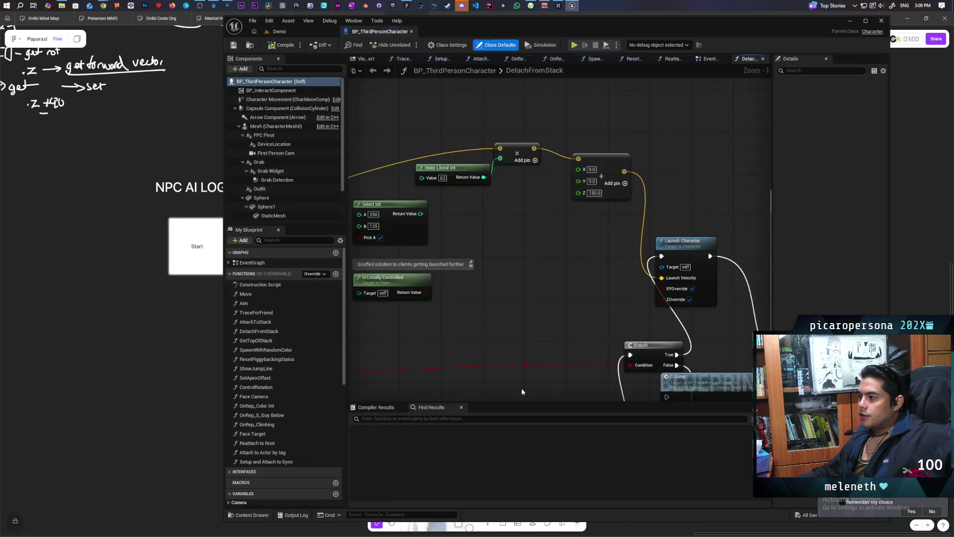
Switch to the EventGraph and pan to the Jump Input and Server Attaching comment blocks
{"action": "scroll", "coordinate": [510, 273], "scroll_direction": "down", "scroll_amount": 10}
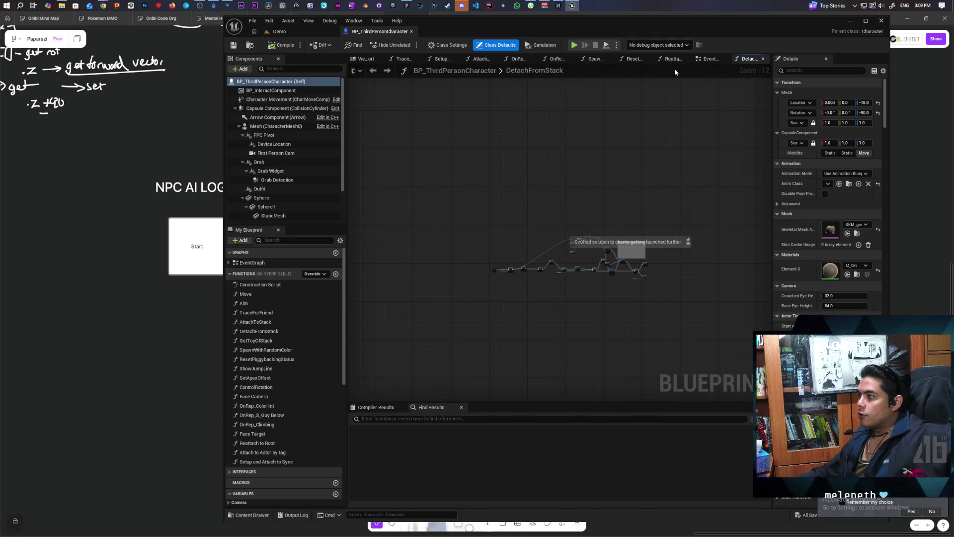
{"action": "key", "text": "alt+Left"}
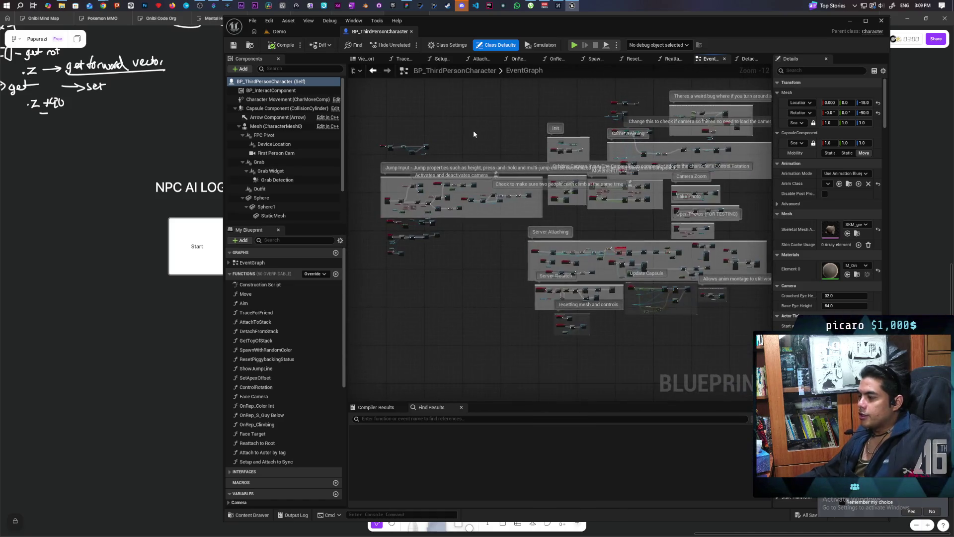
{"action": "scroll", "coordinate": [531, 206], "scroll_direction": "up", "scroll_amount": 7}
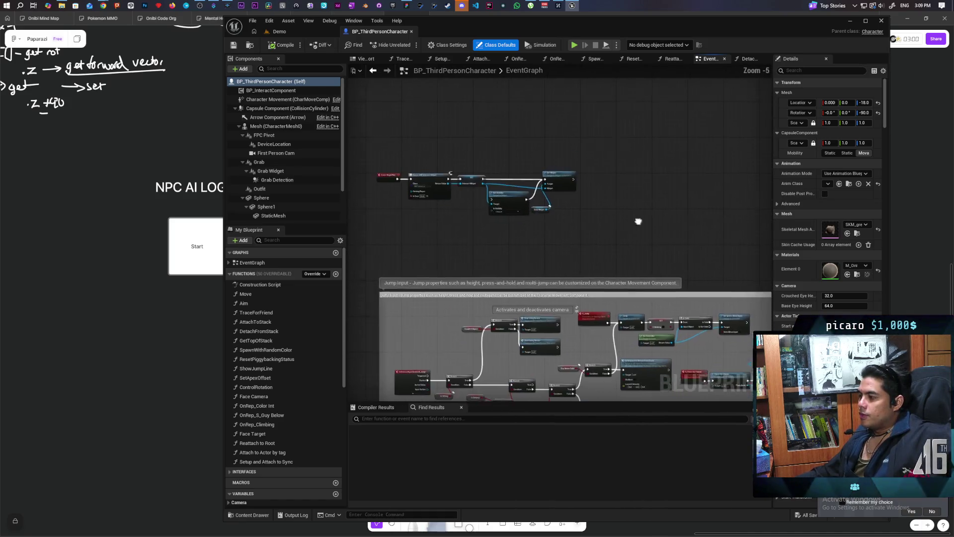
{"action": "scroll", "coordinate": [555, 186], "scroll_direction": "down", "scroll_amount": 5}
{"action": "mouse_move", "coordinate": [522, 137]}
{"action": "left_mouse_down"}
{"action": "mouse_move", "coordinate": [407, 300]}
{"action": "mouse_move", "coordinate": [440, 274]}
{"action": "left_mouse_up"}
{"action": "scroll", "coordinate": [440, 274], "scroll_direction": "up", "scroll_amount": 2}
{"action": "mouse_move", "coordinate": [639, 241]}
{"action": "left_mouse_down"}
{"action": "mouse_move", "coordinate": [493, 251]}
{"action": "mouse_move", "coordinate": [490, 293]}
{"action": "mouse_move", "coordinate": [547, 374]}
{"action": "left_mouse_up"}
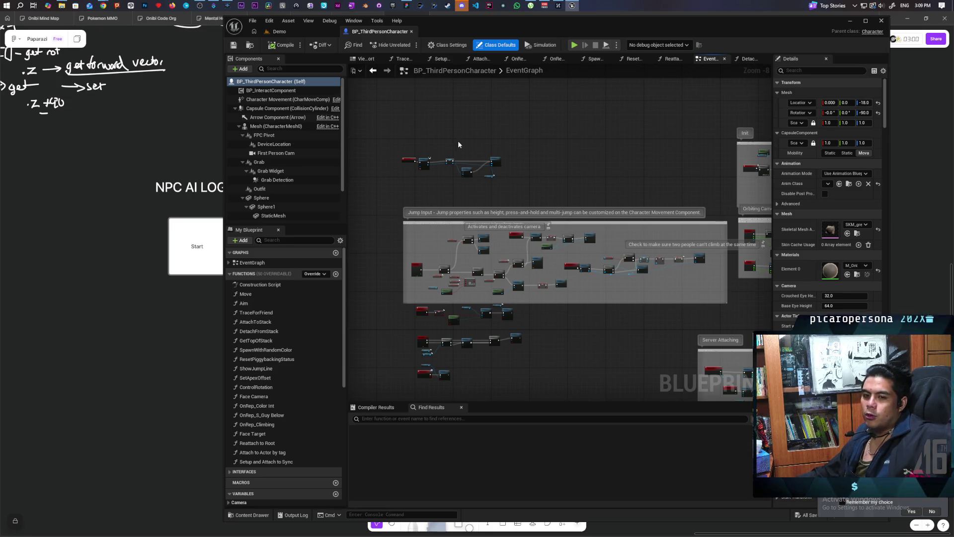
Switch from the NPC AI LOGIC whiteboard to VS Code and scroll up through test.jai
{"action": "left_click", "coordinate": [406, 6]}
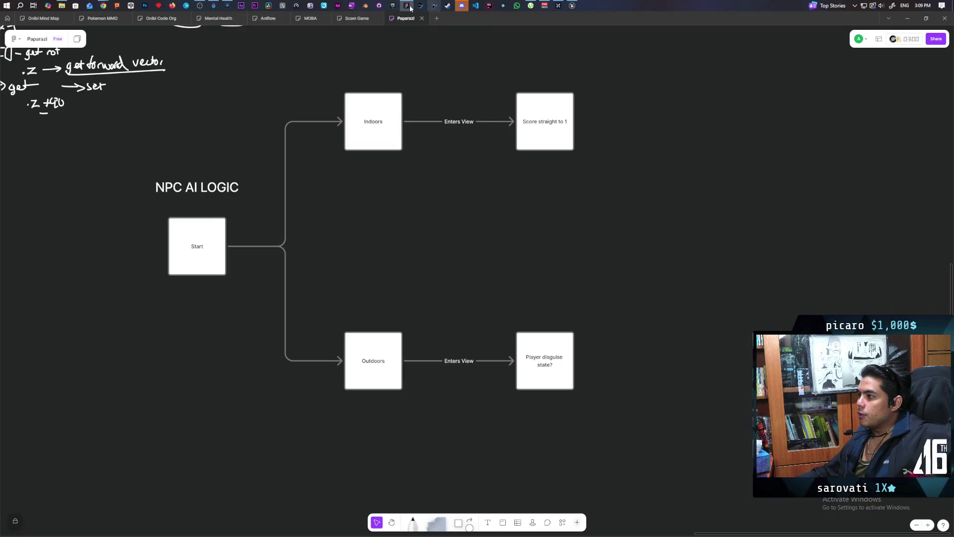
{"action": "left_click", "coordinate": [475, 6]}
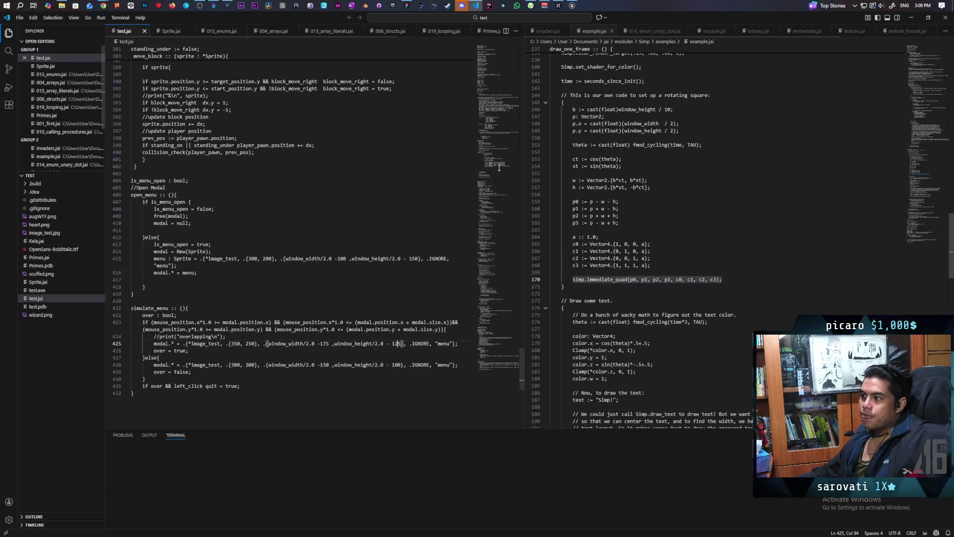
{"action": "scroll", "coordinate": [374, 293], "scroll_direction": "up", "scroll_amount": 10}
{"action": "scroll", "coordinate": [374, 294], "scroll_direction": "up", "scroll_amount": 20}
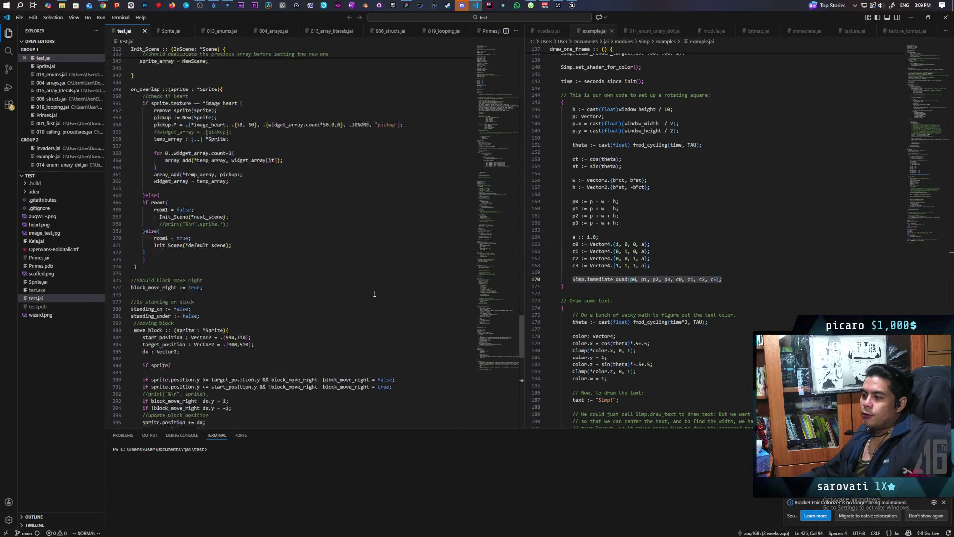
{"action": "scroll", "coordinate": [374, 294], "scroll_direction": "up", "scroll_amount": 20}
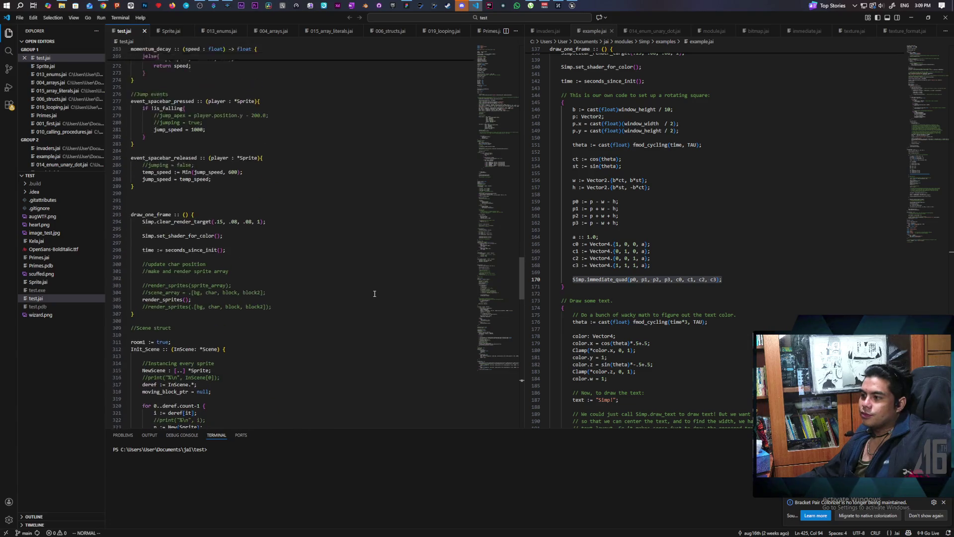
{"action": "scroll", "coordinate": [226, 345], "scroll_direction": "up", "scroll_amount": 3}
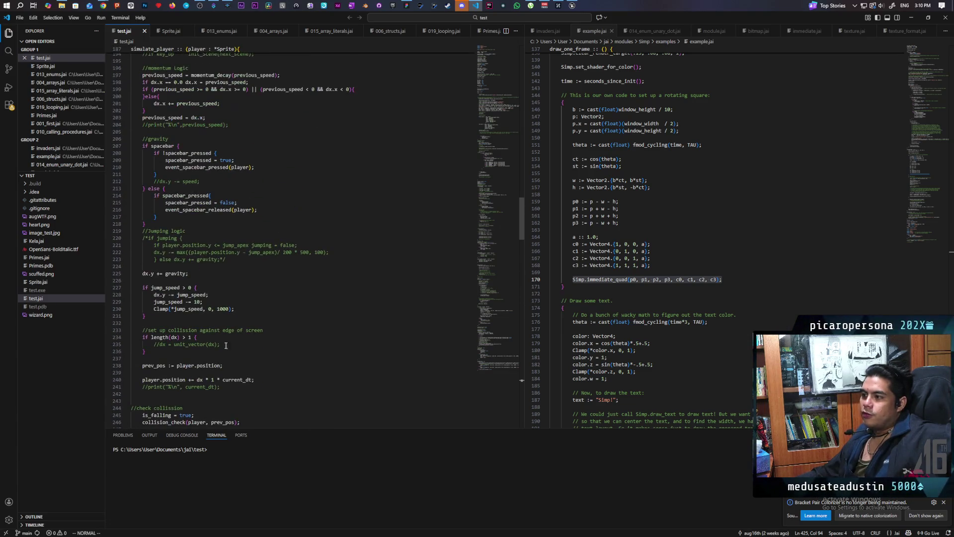
{"action": "scroll", "coordinate": [252, 253], "scroll_direction": "up", "scroll_amount": 20}
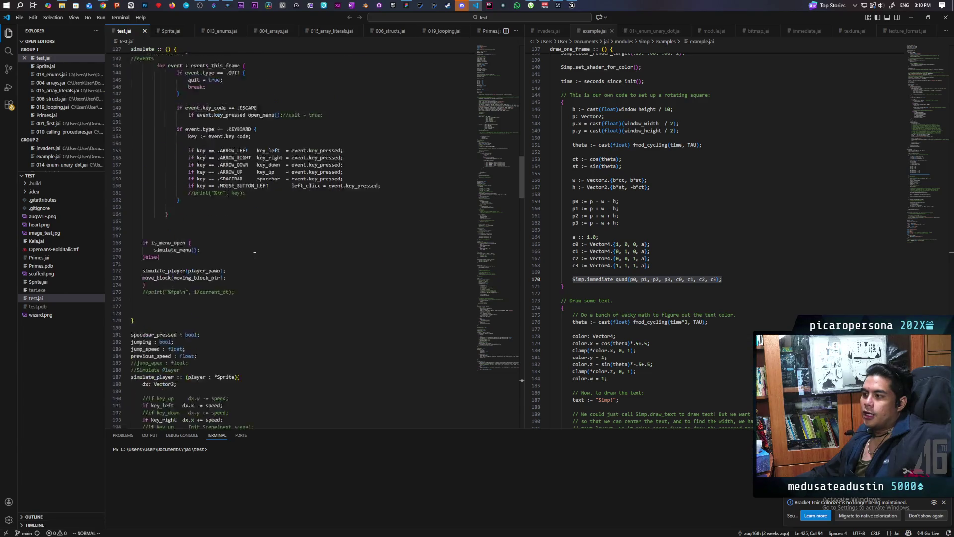
{"action": "scroll", "coordinate": [255, 255], "scroll_direction": "up", "scroll_amount": 20}
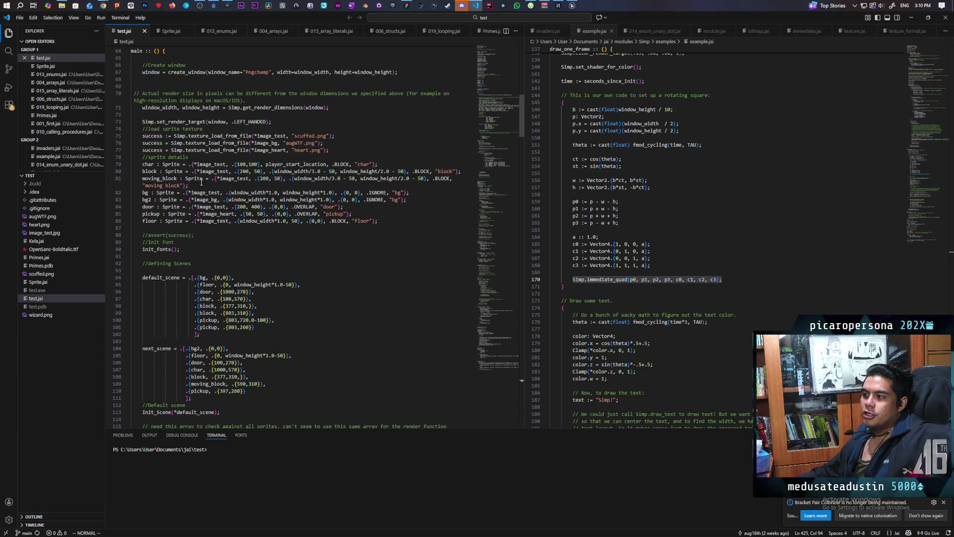
{"action": "scroll", "coordinate": [369, 249], "scroll_direction": "up", "scroll_amount": 10}
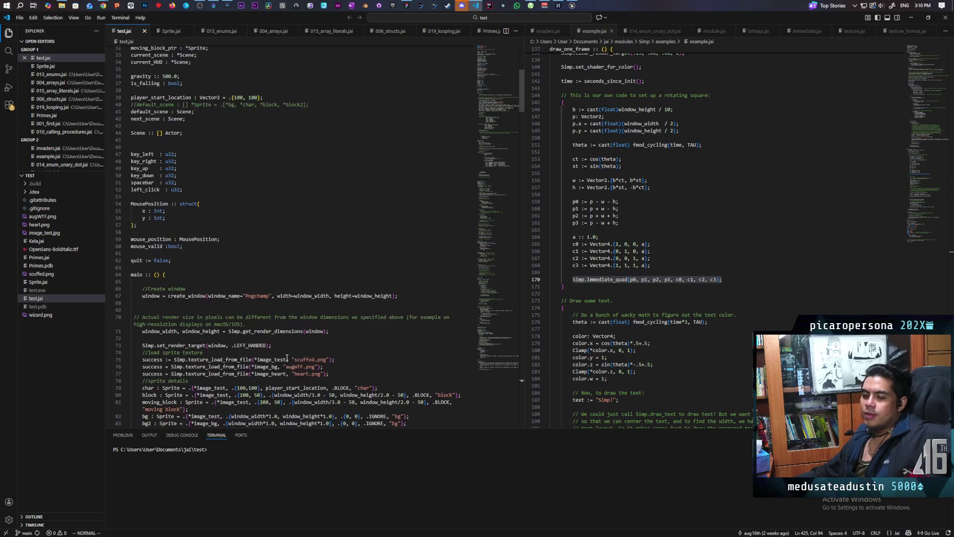
{"action": "scroll", "coordinate": [299, 317], "scroll_direction": "up", "scroll_amount": 6}
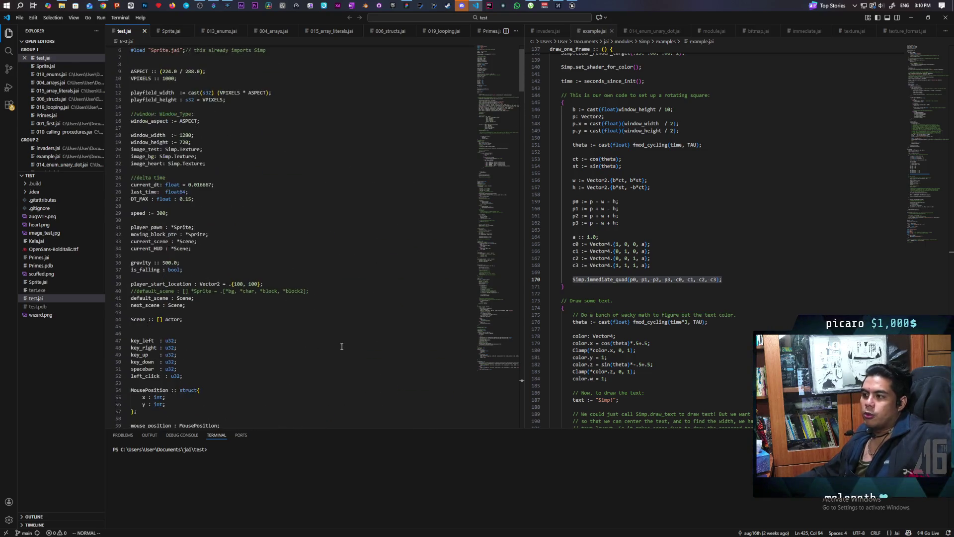
Scroll back through the jai code, then return to the Unreal blueprint editor
{"action": "scroll", "coordinate": [342, 346], "scroll_direction": "down", "scroll_amount": 20}
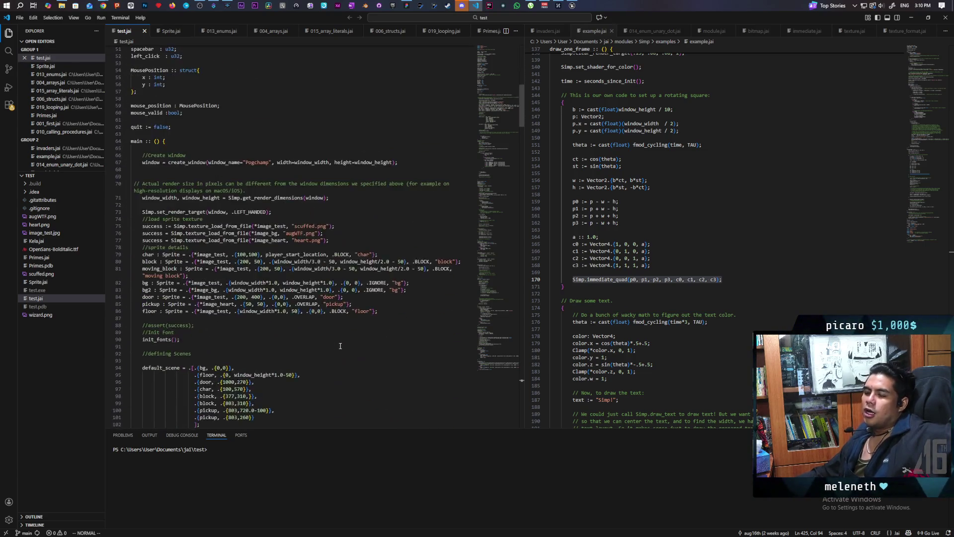
{"action": "scroll", "coordinate": [339, 342], "scroll_direction": "down", "scroll_amount": 20}
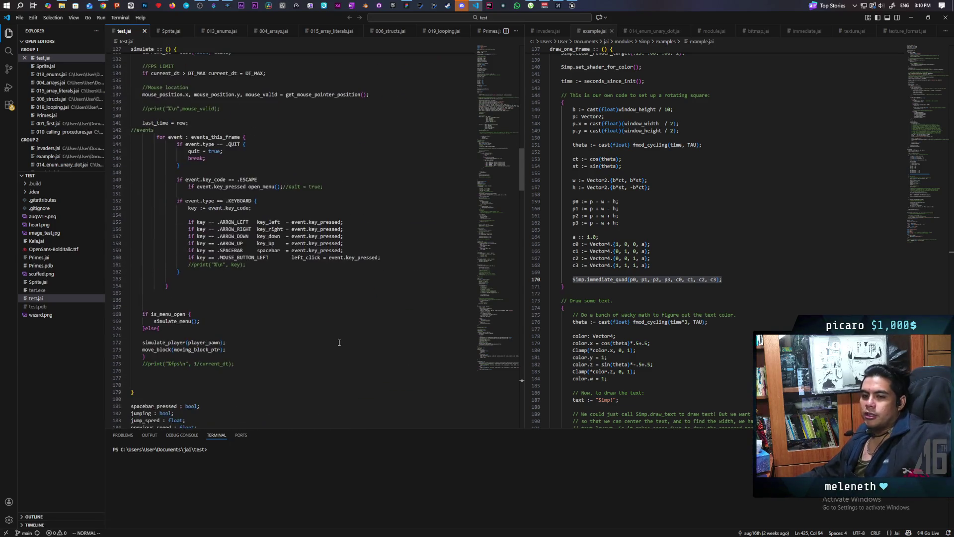
{"action": "scroll", "coordinate": [339, 339], "scroll_direction": "down", "scroll_amount": 20}
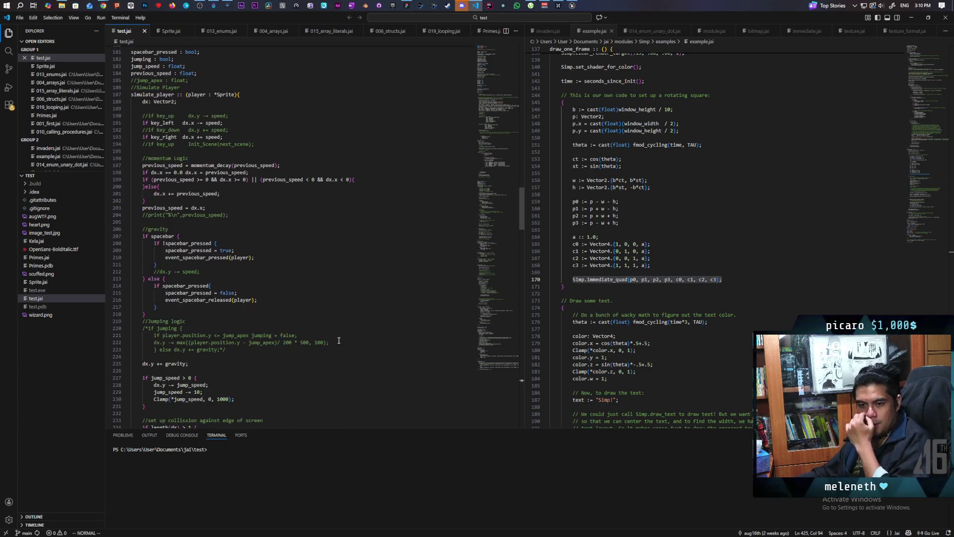
{"action": "scroll", "coordinate": [336, 336], "scroll_direction": "down", "scroll_amount": 5}
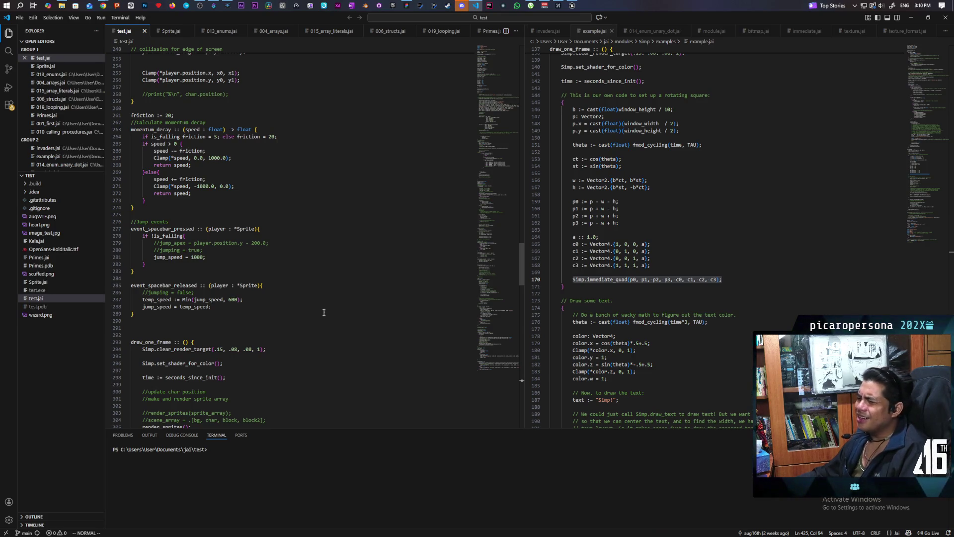
{"action": "scroll", "coordinate": [324, 312], "scroll_direction": "down", "scroll_amount": 20}
{"action": "scroll", "coordinate": [323, 312], "scroll_direction": "down", "scroll_amount": 20}
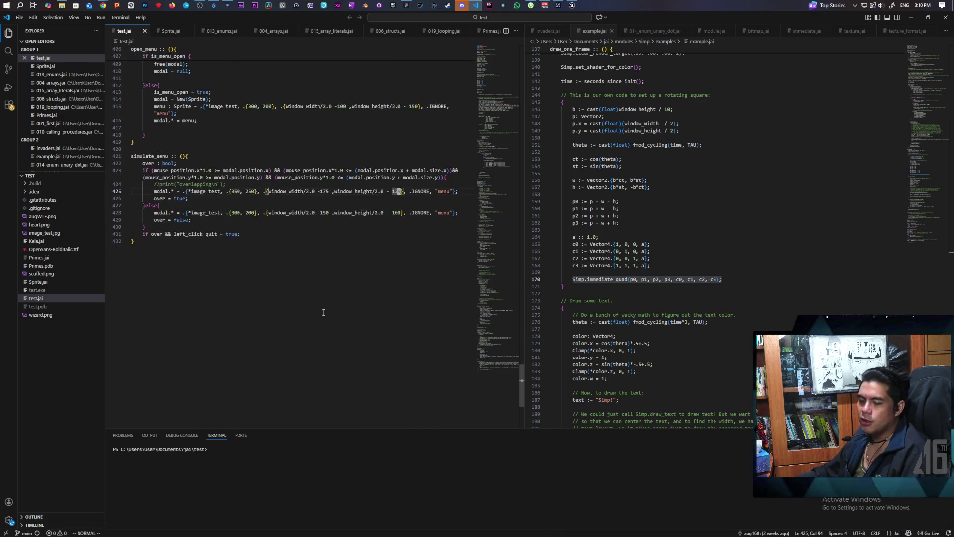
{"action": "scroll", "coordinate": [324, 312], "scroll_direction": "down", "scroll_amount": 4}
{"action": "scroll", "coordinate": [324, 312], "scroll_direction": "up", "scroll_amount": 7}
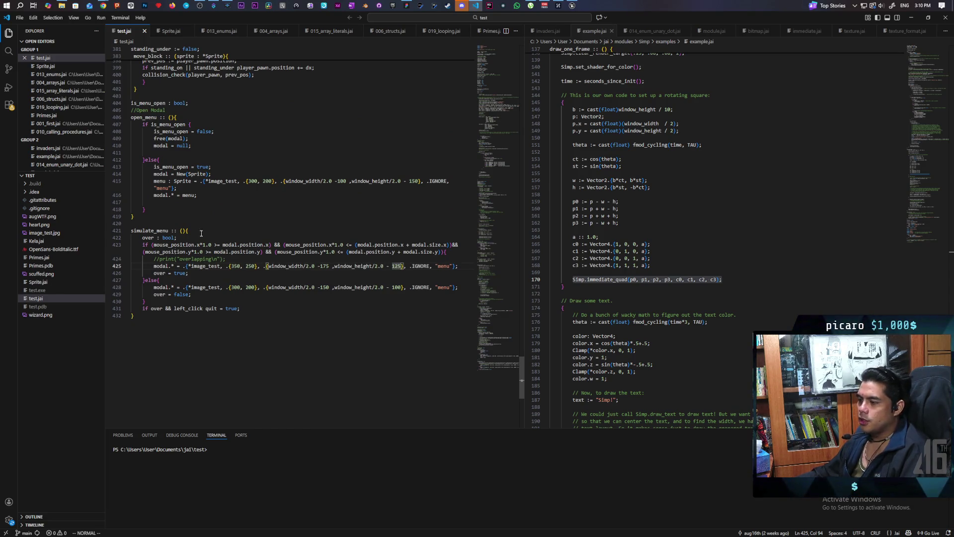
{"action": "scroll", "coordinate": [201, 233], "scroll_direction": "up", "scroll_amount": 3}
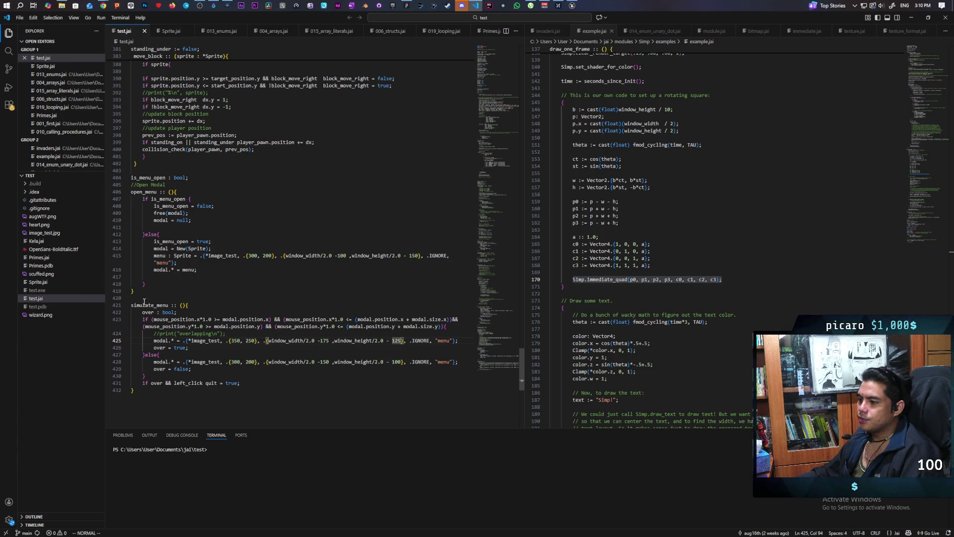
{"action": "scroll", "coordinate": [201, 273], "scroll_direction": "up", "scroll_amount": 5}
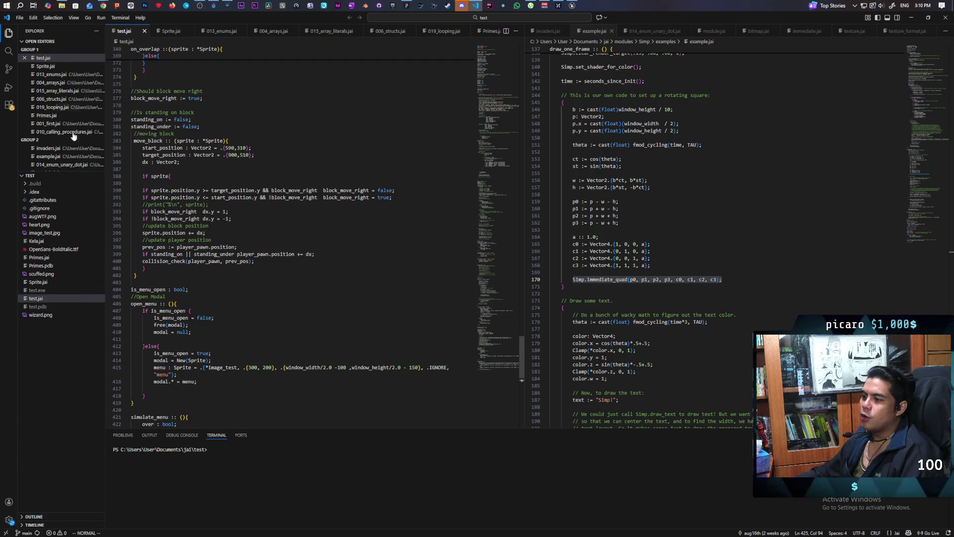
{"action": "scroll", "coordinate": [298, 238], "scroll_direction": "up", "scroll_amount": 3}
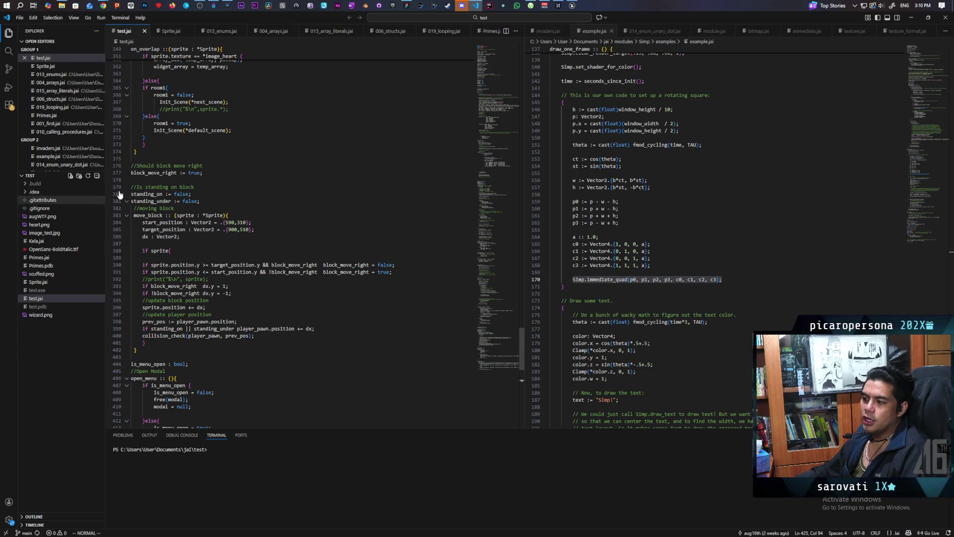
{"action": "left_click", "coordinate": [572, 6]}
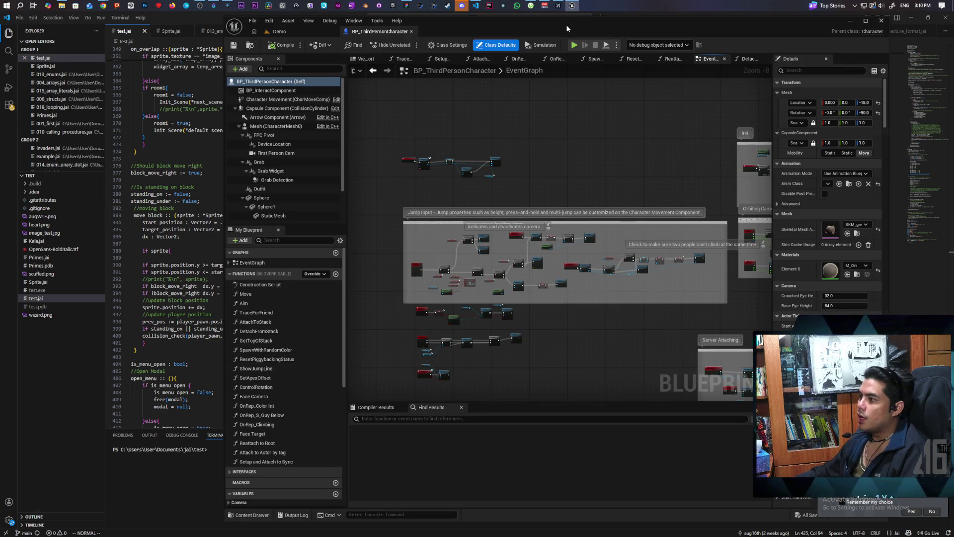
Maximize the blueprint editor and inspect the Init section's Sequence, Switch Has Authority and Color Int nodes
{"action": "double_click", "coordinate": [565, 24]}
{"action": "scroll", "coordinate": [473, 180], "scroll_direction": "up", "scroll_amount": 6}
{"action": "scroll", "coordinate": [305, 229], "scroll_direction": "down", "scroll_amount": 3}
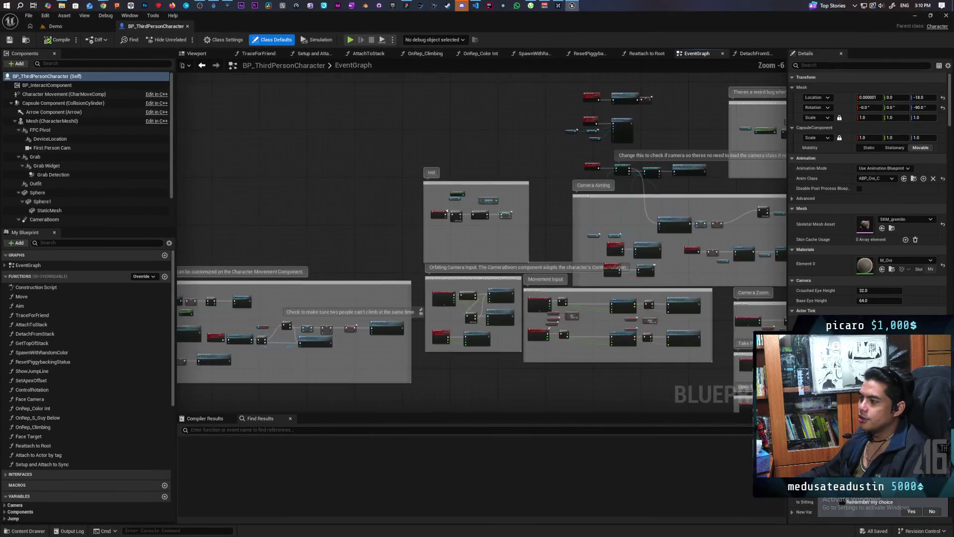
{"action": "scroll", "coordinate": [314, 237], "scroll_direction": "up", "scroll_amount": 5}
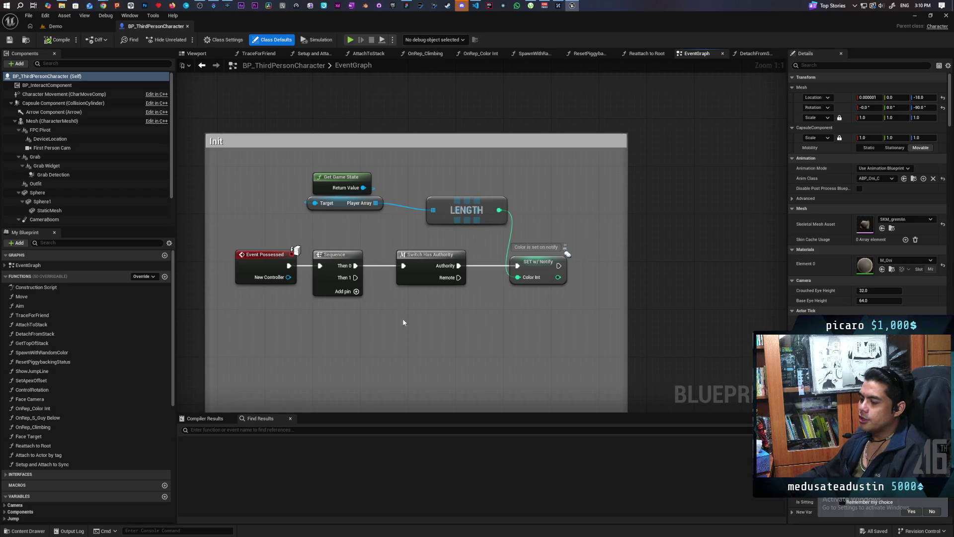
{"action": "left_click", "coordinate": [310, 274]}
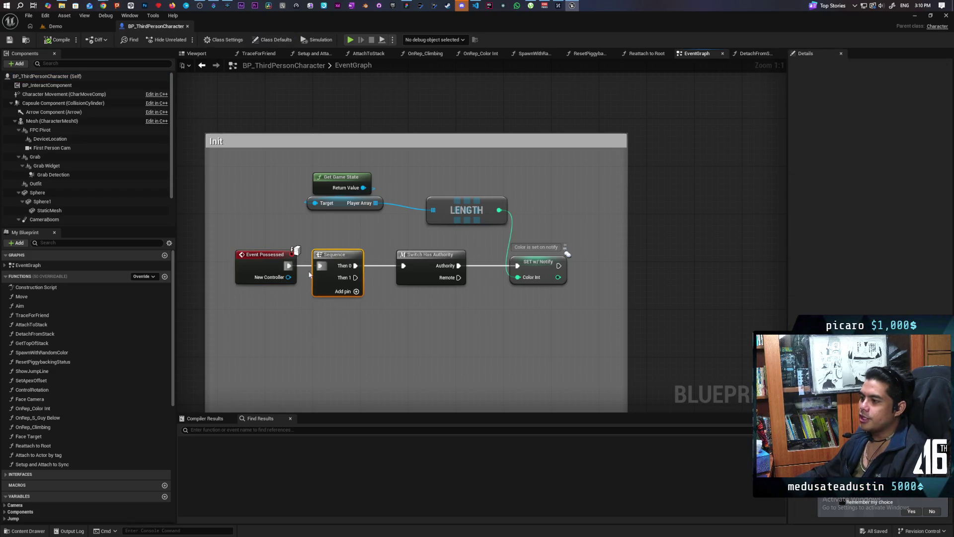
{"action": "left_click", "coordinate": [444, 280]}
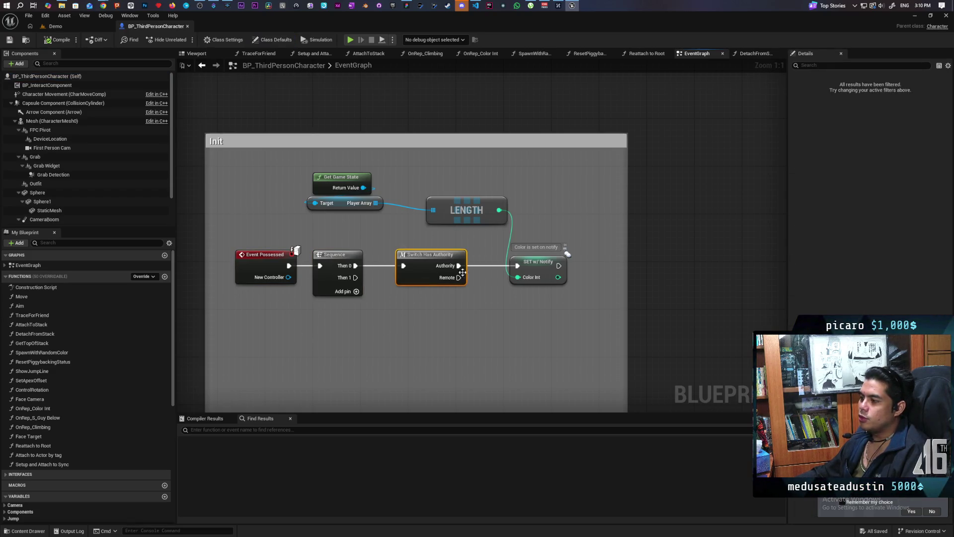
{"action": "left_click", "coordinate": [536, 270]}
Inspect the Set Sitting, Do Once and IA_Jump branch nodes, centering the Jump Input section
{"action": "scroll", "coordinate": [447, 322], "scroll_direction": "down", "scroll_amount": 9}
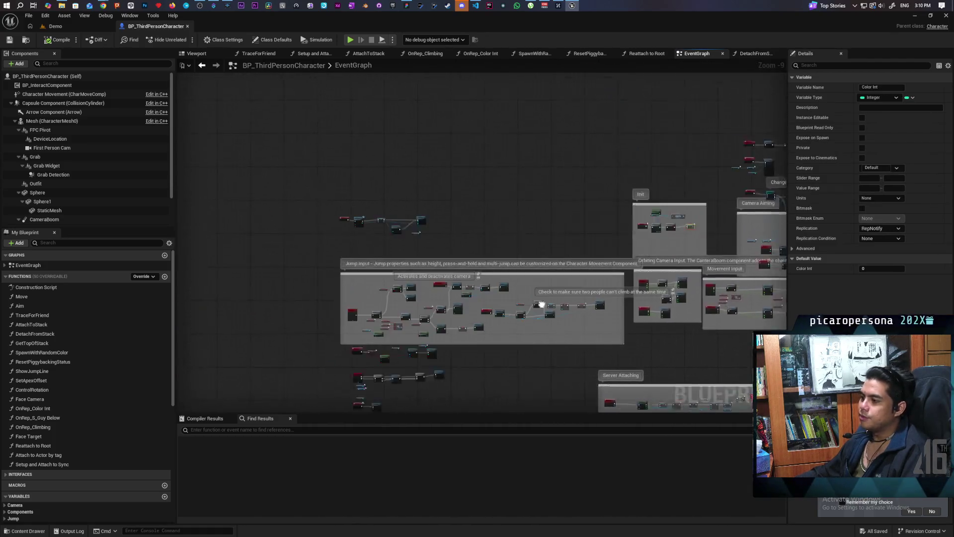
{"action": "scroll", "coordinate": [535, 338], "scroll_direction": "up", "scroll_amount": 10}
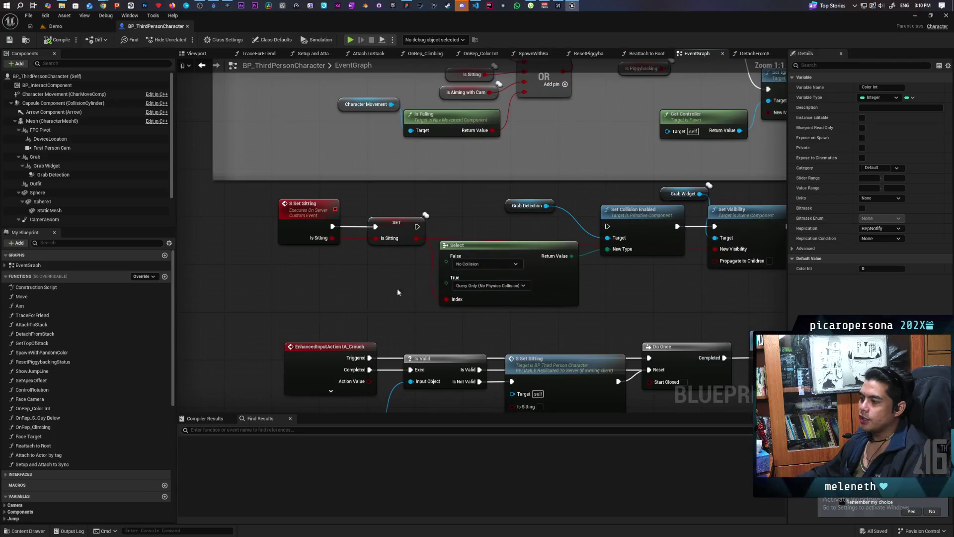
{"action": "mouse_move", "coordinate": [664, 324]}
{"action": "left_mouse_down"}
{"action": "mouse_move", "coordinate": [653, 152]}
{"action": "mouse_move", "coordinate": [688, 183]}
{"action": "mouse_move", "coordinate": [509, 205]}
{"action": "left_mouse_up"}
{"action": "scroll", "coordinate": [509, 204], "scroll_direction": "down", "scroll_amount": 8}
{"action": "scroll", "coordinate": [332, 304], "scroll_direction": "up", "scroll_amount": 7}
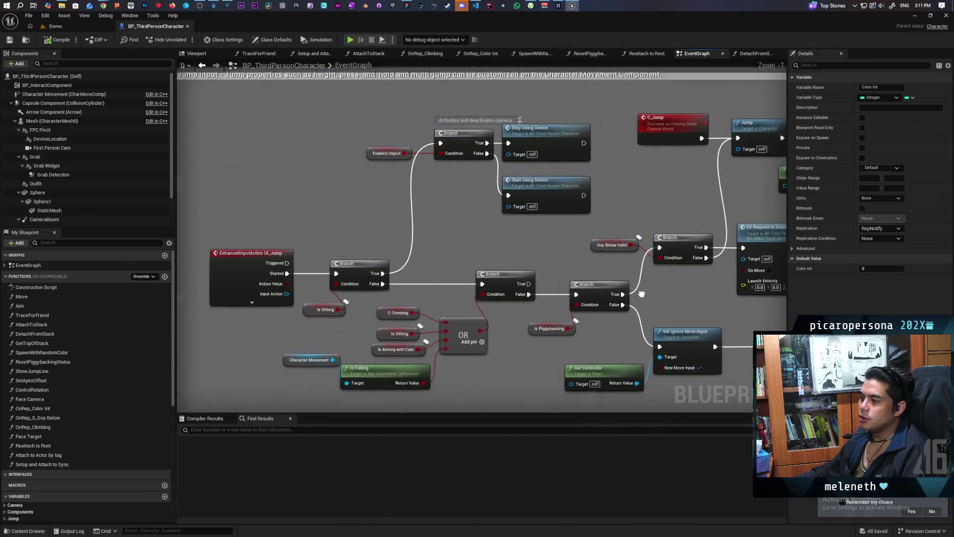
{"action": "left_click", "coordinate": [234, 264]}
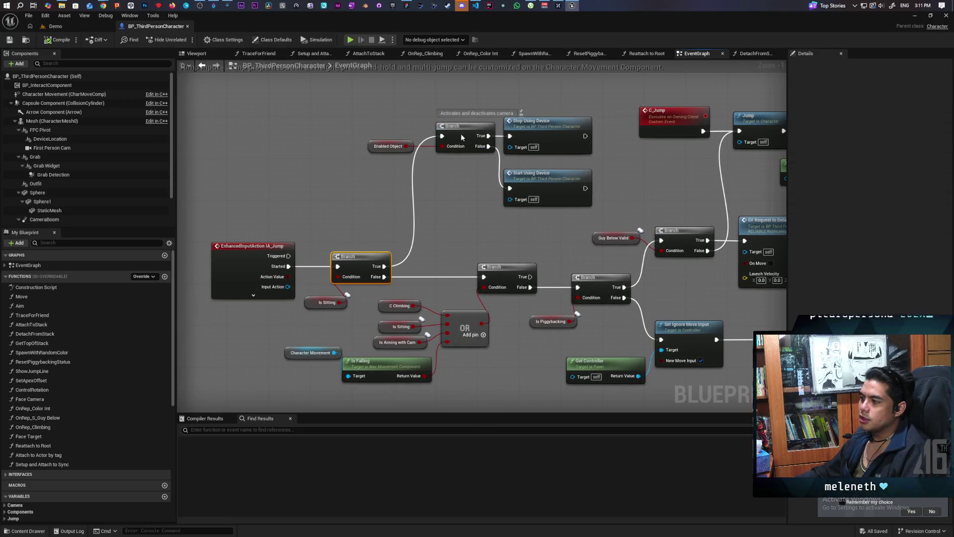
{"action": "scroll", "coordinate": [541, 267], "scroll_direction": "down", "scroll_amount": 10}
{"action": "left_click_drag", "start_coordinate": [662, 273], "coordinate": [468, 266]}
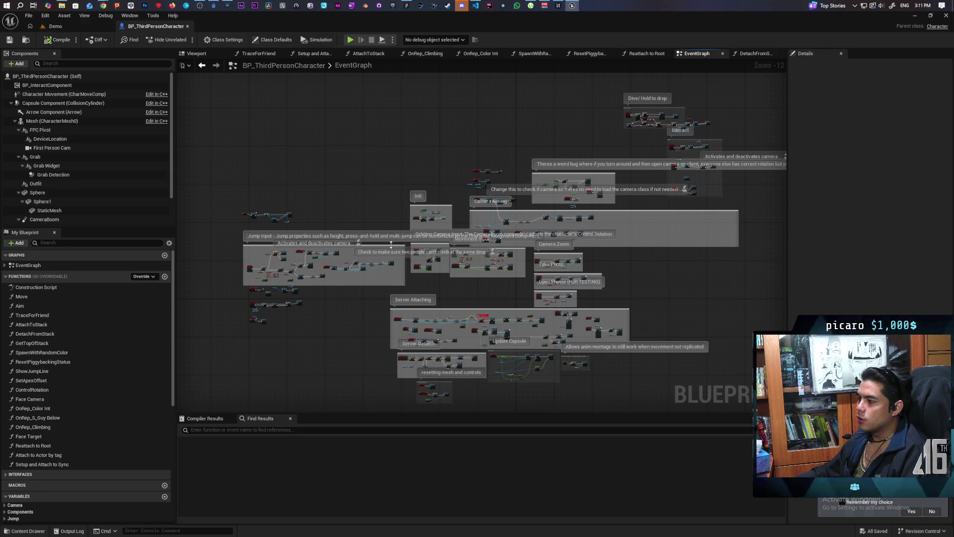
{"action": "scroll", "coordinate": [392, 236], "scroll_direction": "up", "scroll_amount": 5}
{"action": "scroll", "coordinate": [500, 276], "scroll_direction": "up", "scroll_amount": 5}
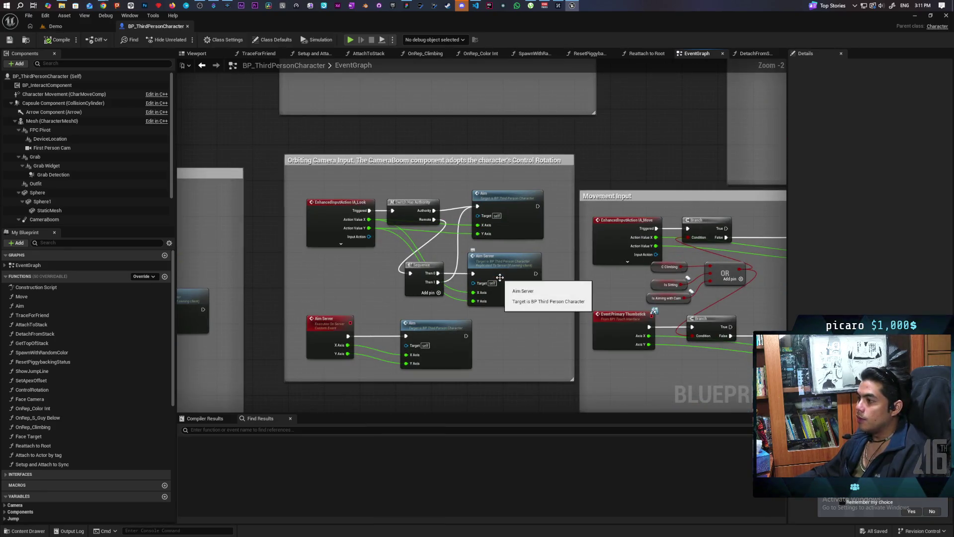
{"action": "scroll", "coordinate": [425, 249], "scroll_direction": "up", "scroll_amount": 2}
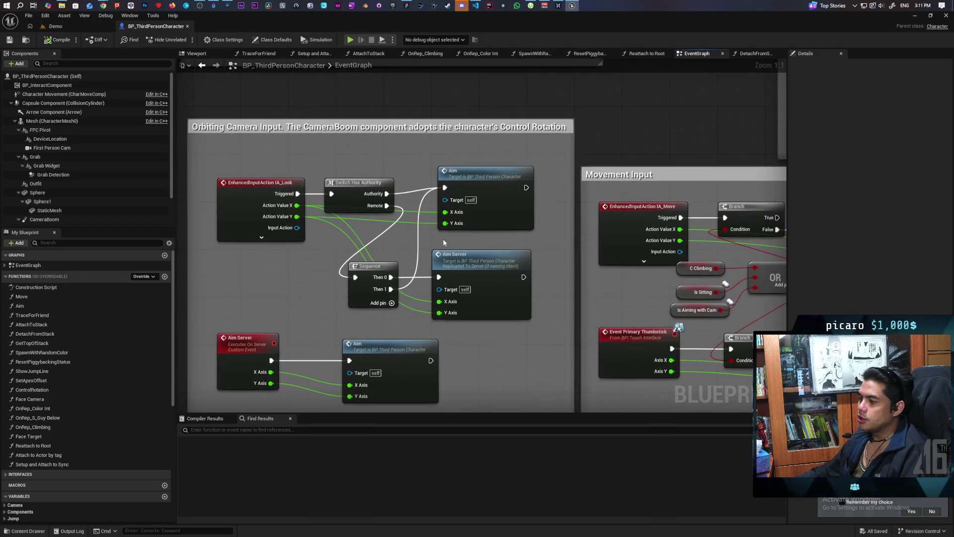
{"action": "left_click", "coordinate": [243, 198]}
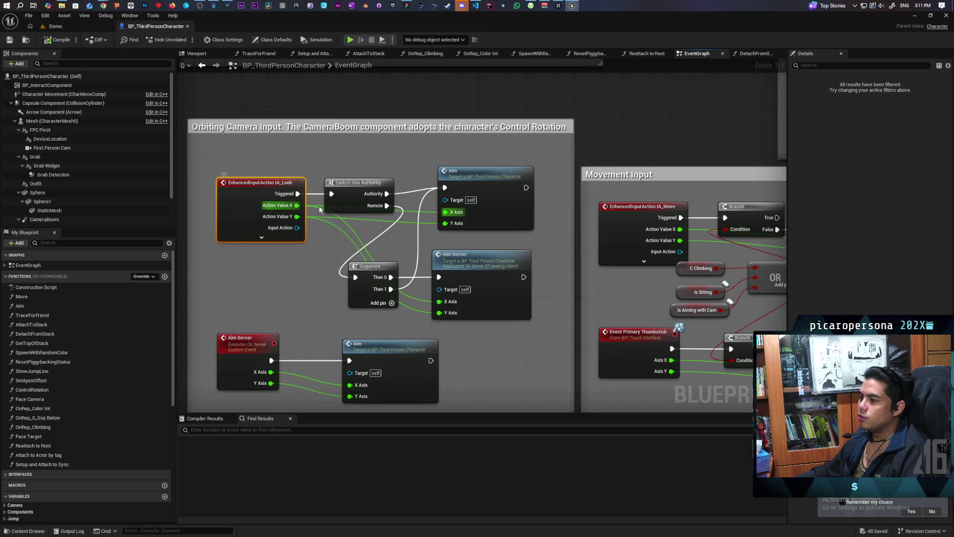
{"action": "scroll", "coordinate": [465, 243], "scroll_direction": "down", "scroll_amount": 3}
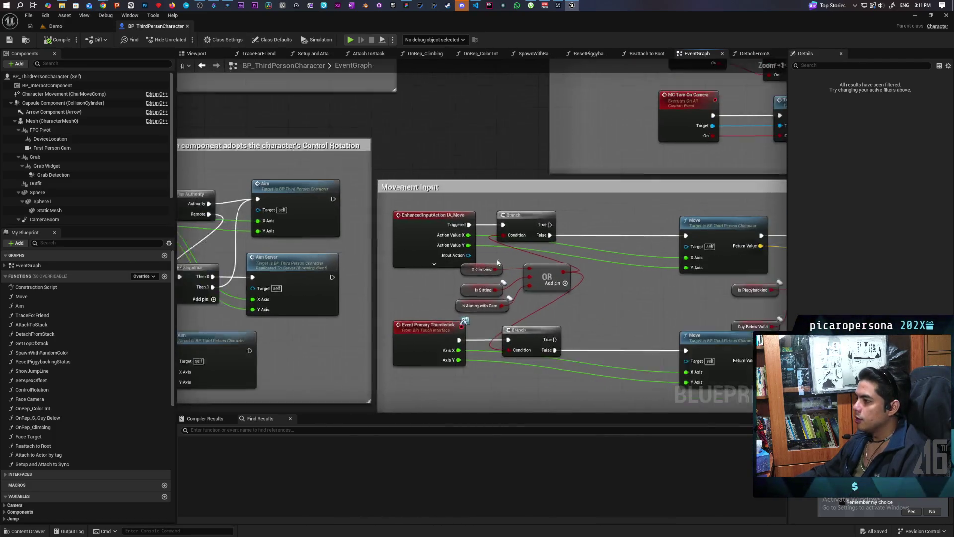
{"action": "scroll", "coordinate": [339, 256], "scroll_direction": "up", "scroll_amount": 2}
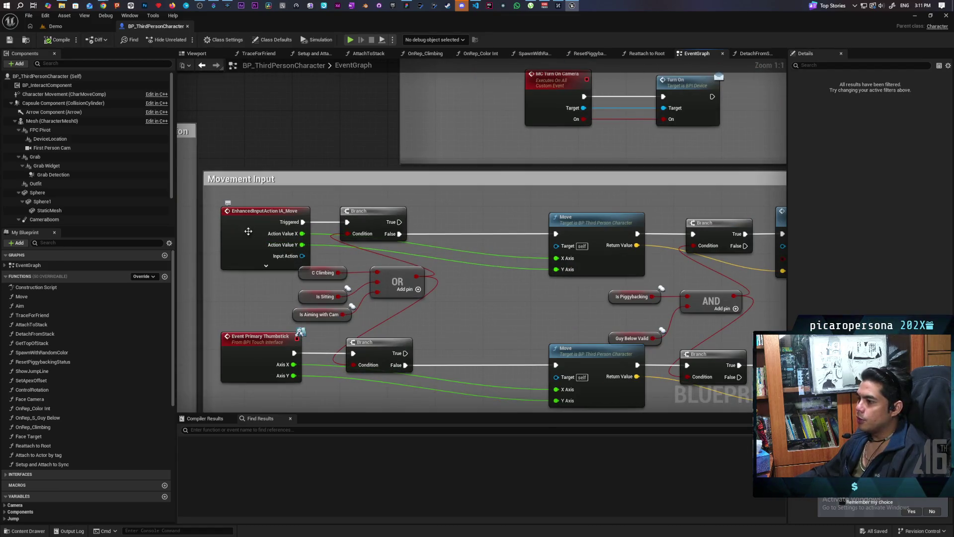
{"action": "scroll", "coordinate": [460, 252], "scroll_direction": "up", "scroll_amount": 1}
{"action": "left_click_drag", "start_coordinate": [461, 252], "coordinate": [443, 246]}
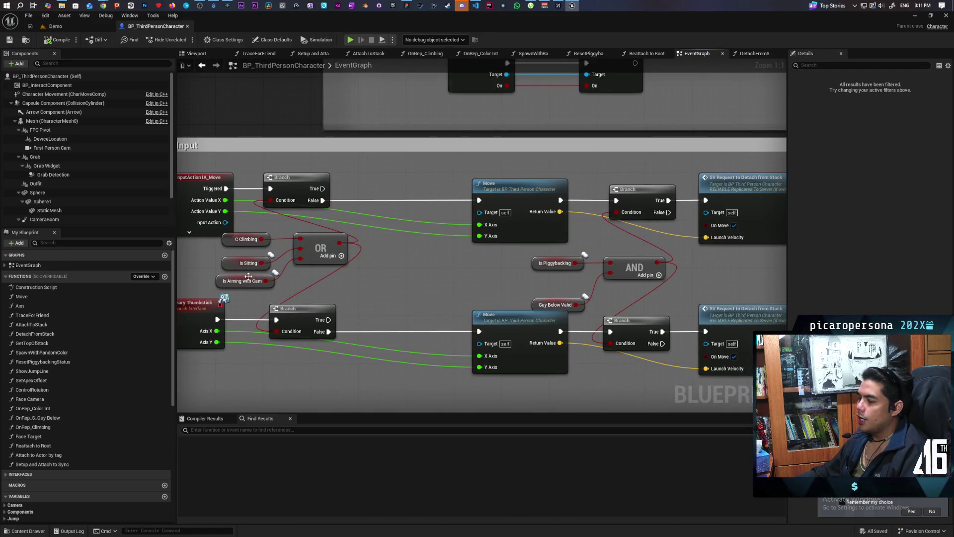
{"action": "left_click_drag", "start_coordinate": [367, 272], "coordinate": [242, 282]}
{"action": "left_click", "coordinate": [392, 202]}
{"action": "left_click_drag", "start_coordinate": [392, 201], "coordinate": [321, 190]}
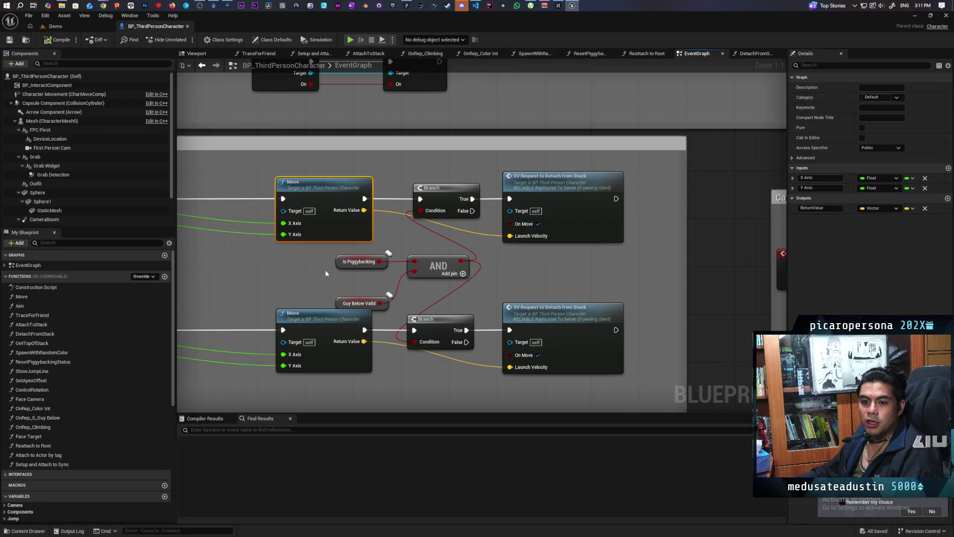
{"action": "scroll", "coordinate": [343, 255], "scroll_direction": "down", "scroll_amount": 7}
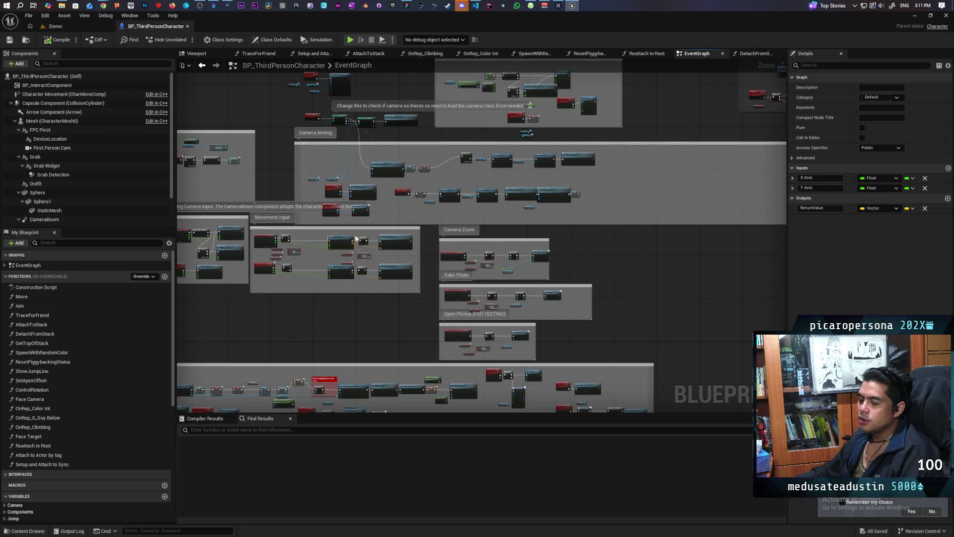
Pan across the Camera Aiming, Init and Server Attaching sections, settling on the Jump Input nodes
{"action": "mouse_move", "coordinate": [326, 316]}
{"action": "left_mouse_down"}
{"action": "mouse_move", "coordinate": [390, 313]}
{"action": "mouse_move", "coordinate": [487, 264]}
{"action": "mouse_move", "coordinate": [487, 249]}
{"action": "mouse_move", "coordinate": [473, 255]}
{"action": "mouse_move", "coordinate": [481, 324]}
{"action": "mouse_move", "coordinate": [420, 328]}
{"action": "left_mouse_up"}
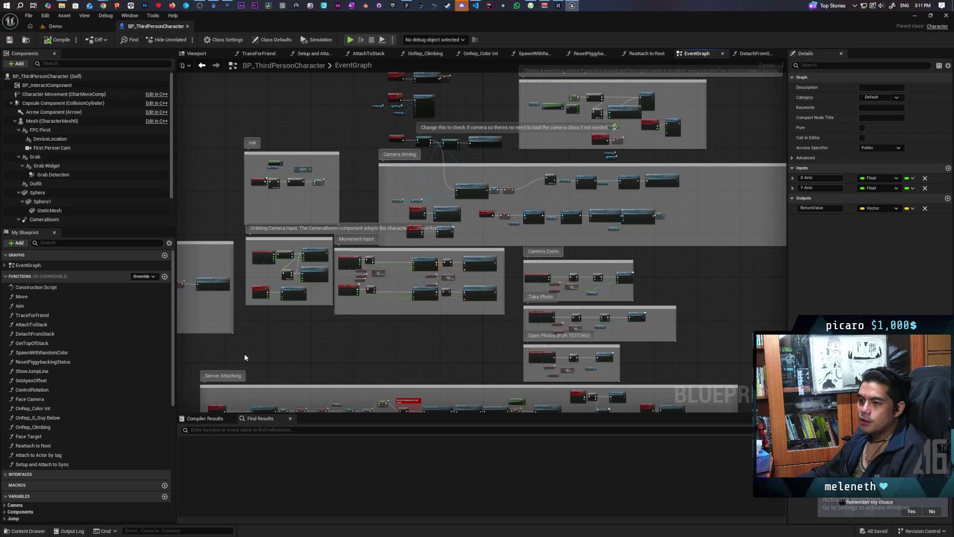
{"action": "left_click_drag", "start_coordinate": [298, 344], "coordinate": [660, 335]}
{"action": "mouse_move", "coordinate": [463, 347]}
{"action": "left_mouse_down"}
{"action": "mouse_move", "coordinate": [453, 294]}
{"action": "mouse_move", "coordinate": [451, 301]}
{"action": "left_mouse_up"}
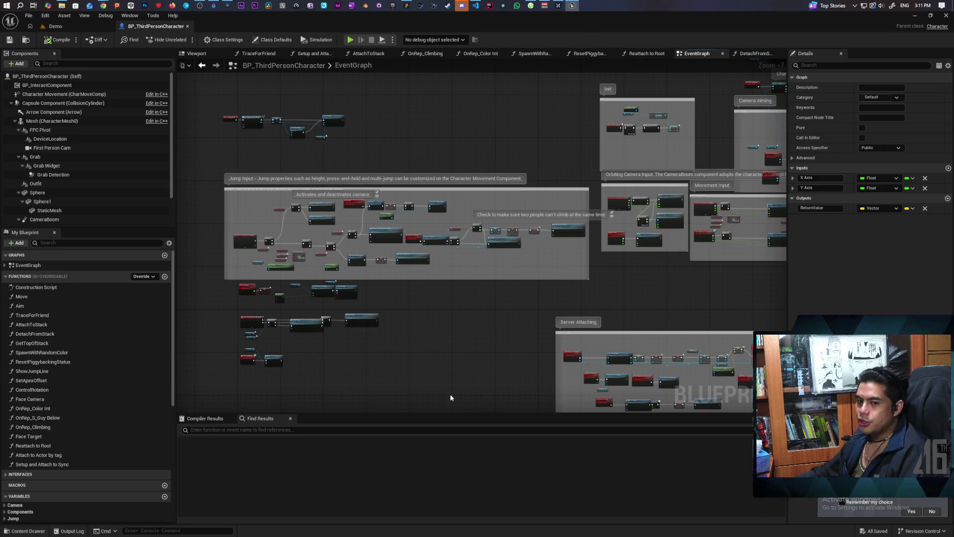
{"action": "mouse_move", "coordinate": [456, 326]}
{"action": "left_mouse_down"}
{"action": "mouse_move", "coordinate": [368, 300]}
{"action": "mouse_move", "coordinate": [344, 268]}
{"action": "mouse_move", "coordinate": [379, 319]}
{"action": "mouse_move", "coordinate": [450, 319]}
{"action": "left_mouse_up"}
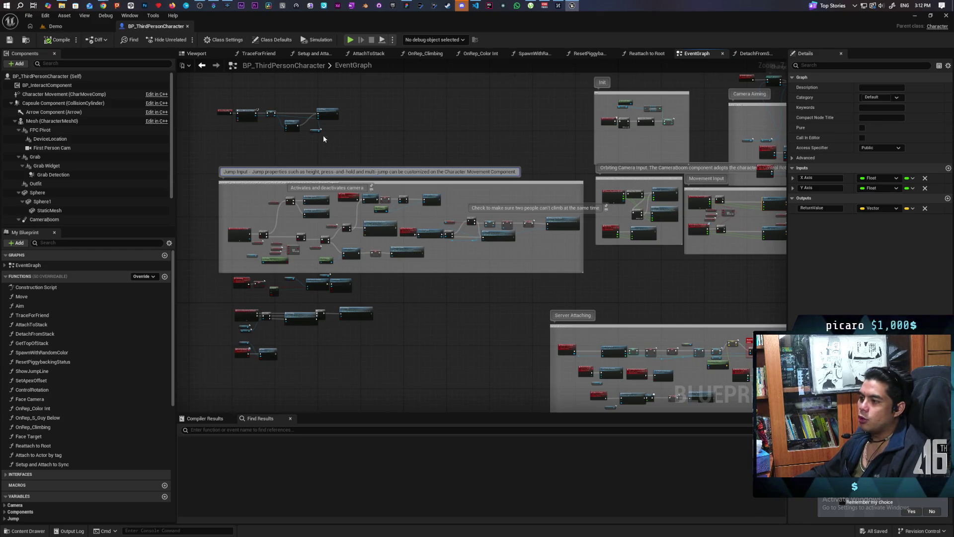
{"action": "left_click_drag", "start_coordinate": [323, 135], "coordinate": [328, 191]}
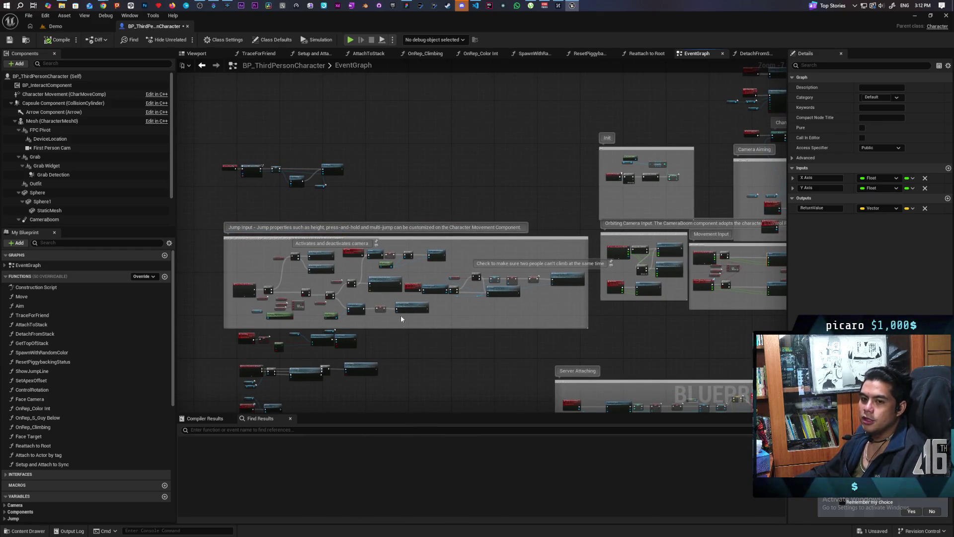
{"action": "left_click_drag", "start_coordinate": [430, 366], "coordinate": [431, 294]}
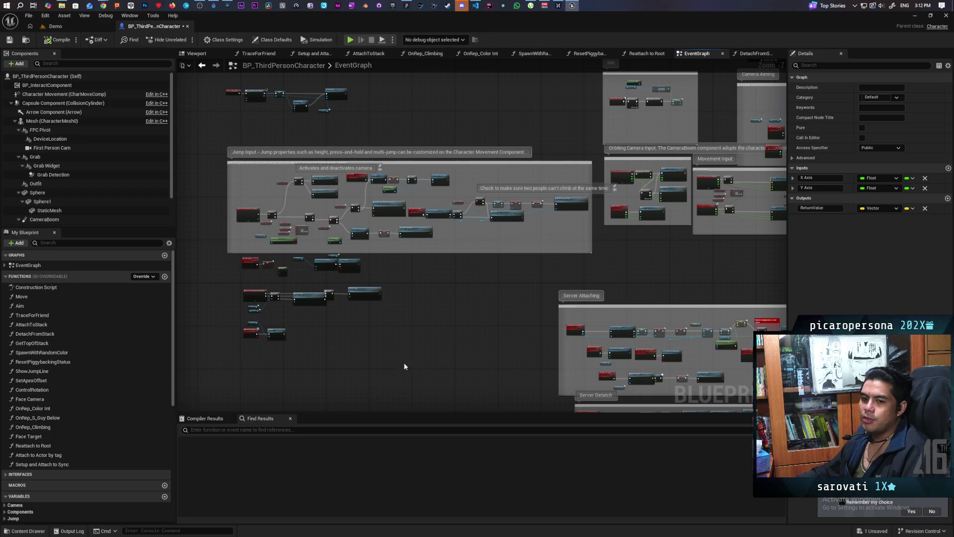
{"action": "left_click_drag", "start_coordinate": [354, 329], "coordinate": [366, 359]}
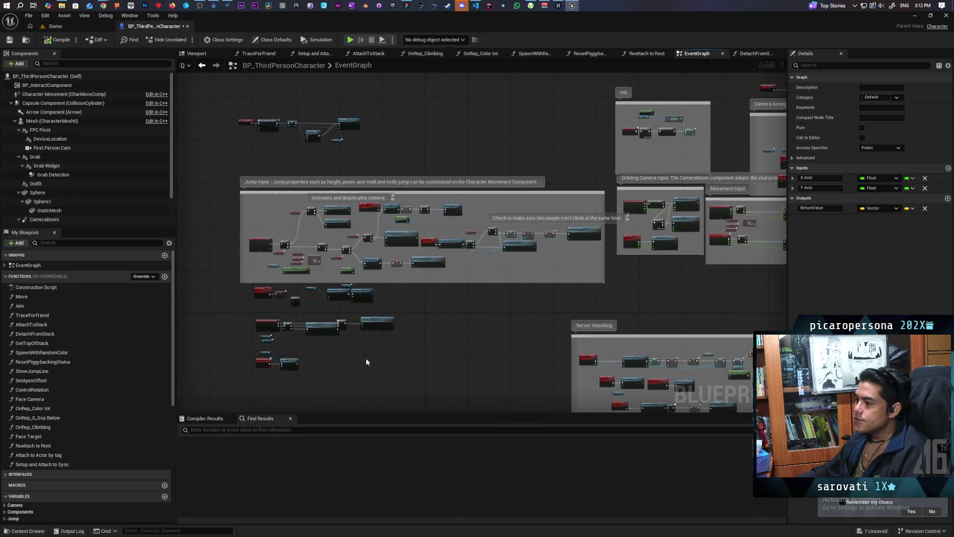
{"action": "scroll", "coordinate": [353, 231], "scroll_direction": "up", "scroll_amount": 3}
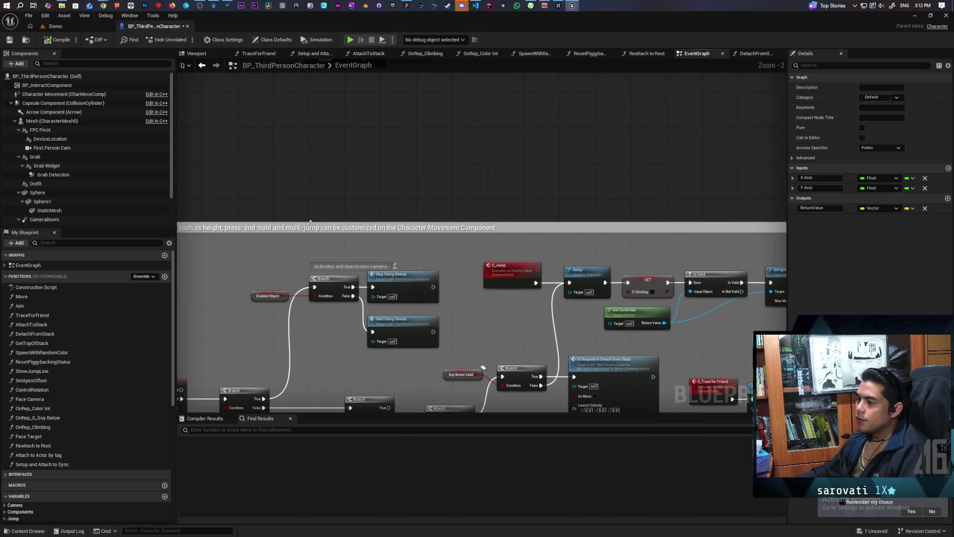
{"action": "left_click_drag", "start_coordinate": [280, 260], "coordinate": [425, 139]}
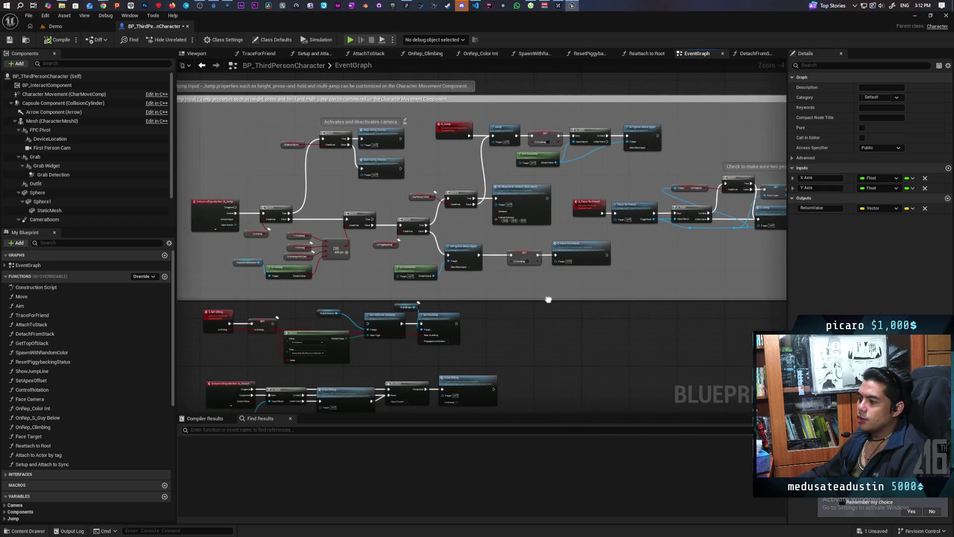
{"action": "left_click_drag", "start_coordinate": [688, 303], "coordinate": [585, 302]}
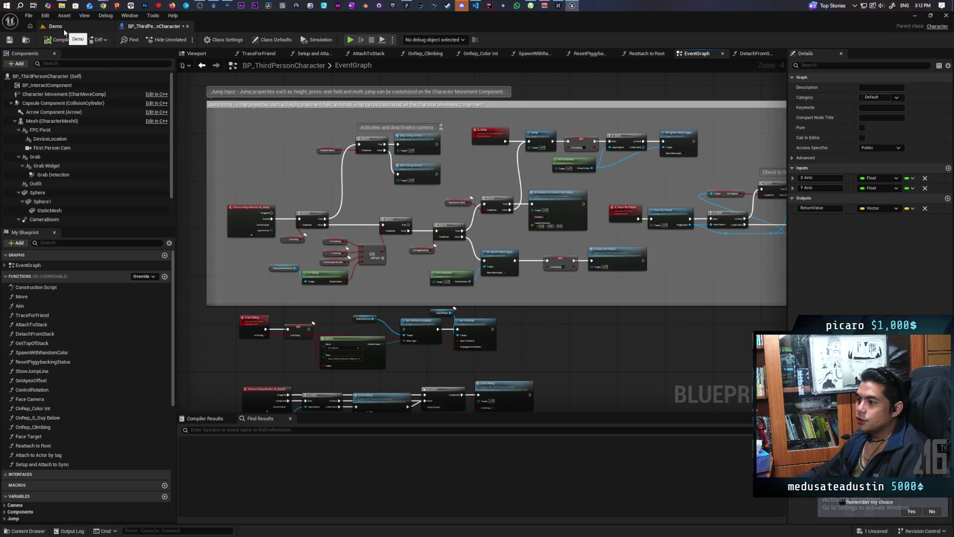
{"action": "scroll", "coordinate": [526, 299], "scroll_direction": "down", "scroll_amount": 2}
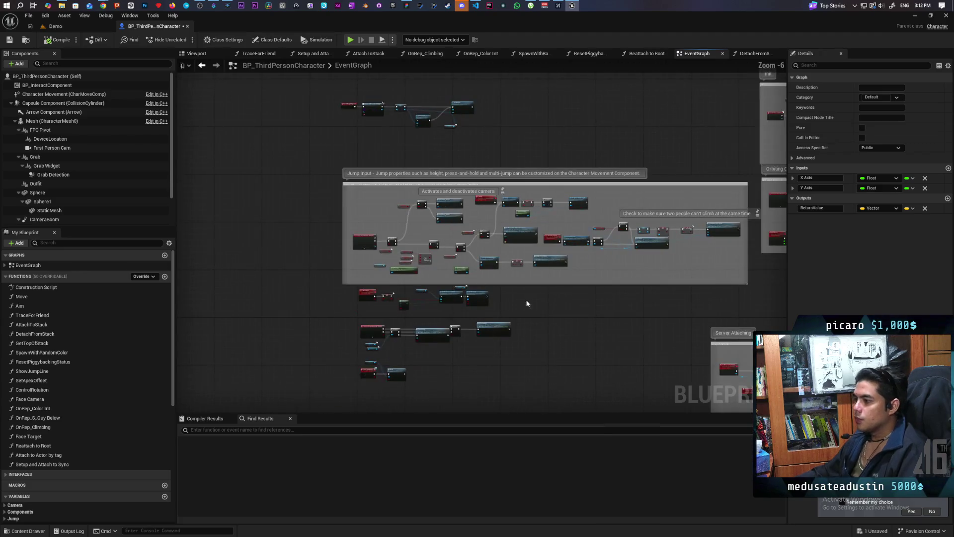
Bring the test.jai code editor forward to review it, then hide it to return to the blueprint
{"action": "left_click", "coordinate": [475, 5]}
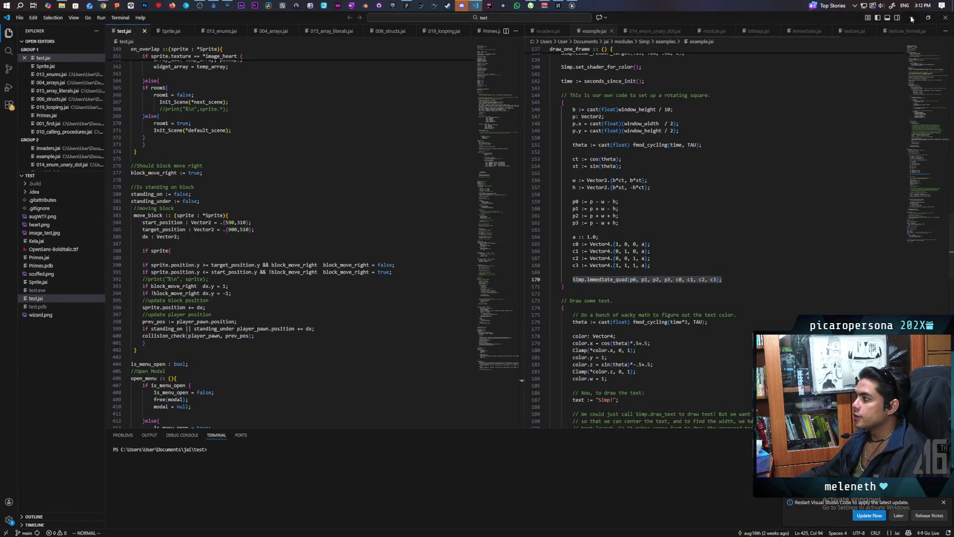
{"action": "key", "text": "alt+Tab"}
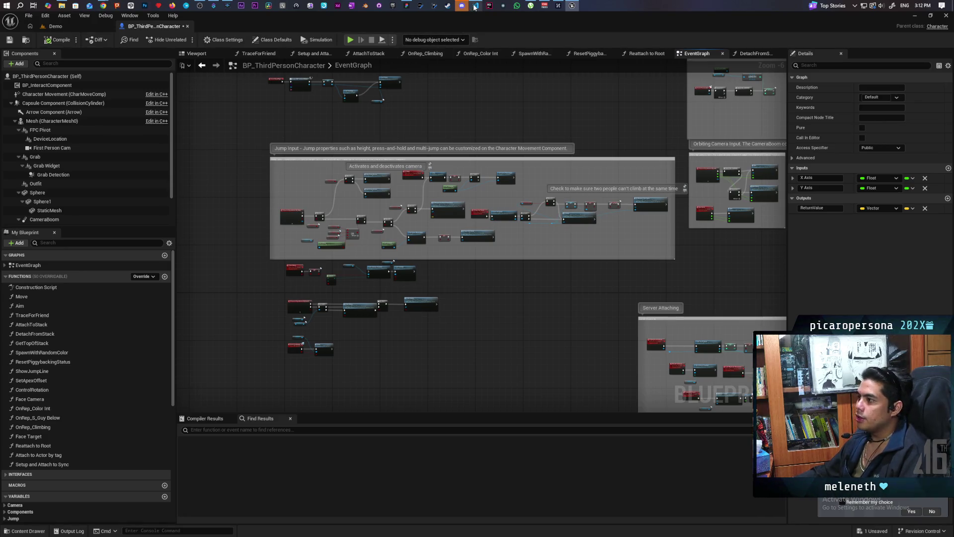
{"action": "mouse_move", "coordinate": [474, 7]}
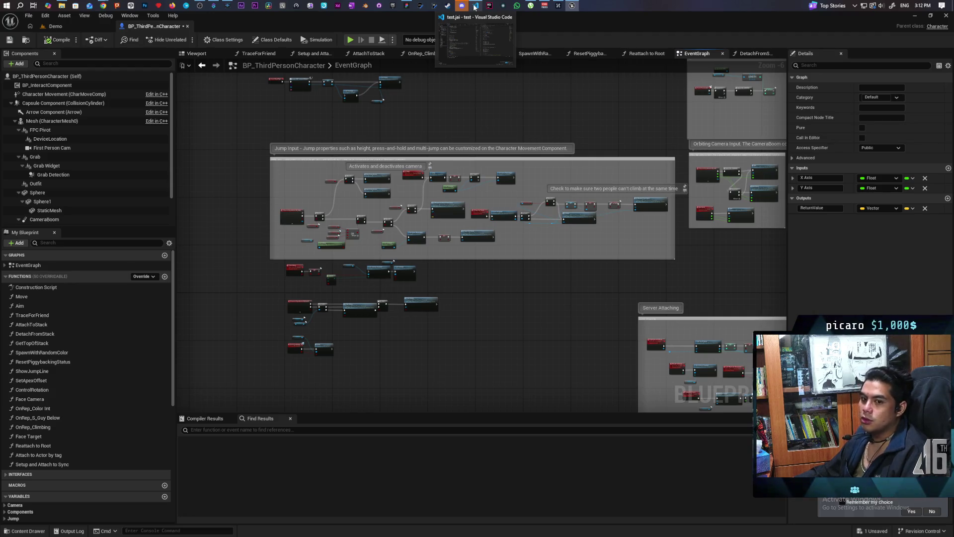
{"action": "left_click", "coordinate": [475, 7]}
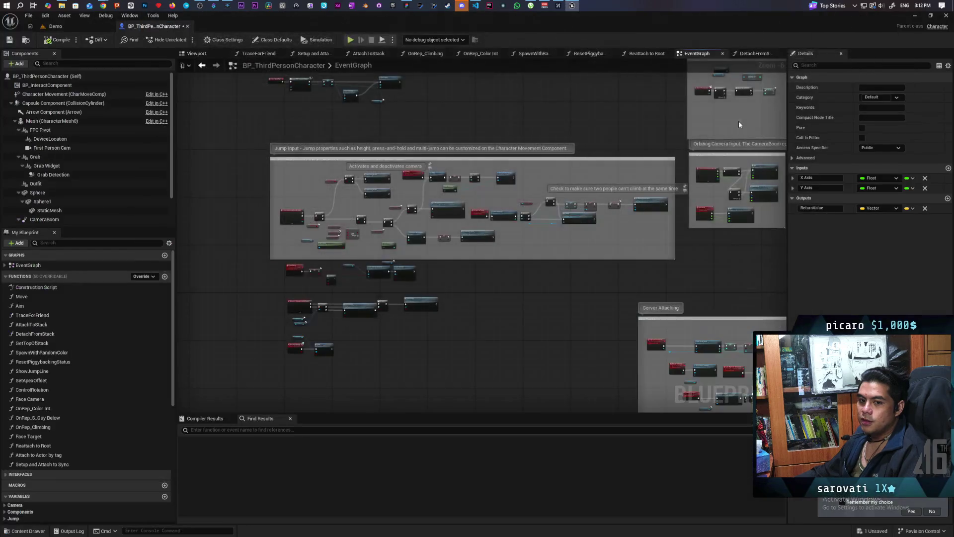
{"action": "left_click", "coordinate": [912, 19]}
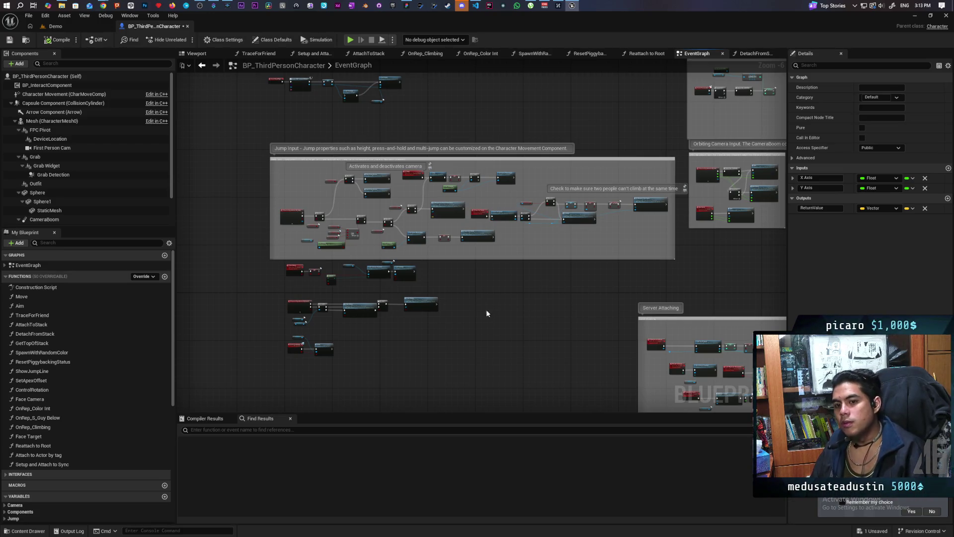
Minimize Unreal Editor to reveal the NPC AI LOGIC whiteboard
{"action": "left_click", "coordinate": [914, 18]}
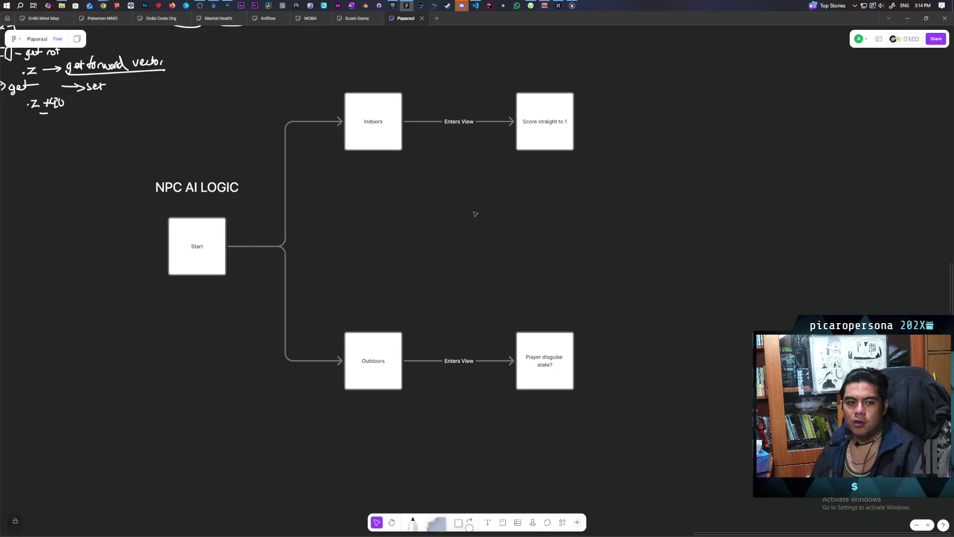
Bring the Epic Games Launcher library forward over the whiteboard
{"action": "left_click", "coordinate": [393, 5]}
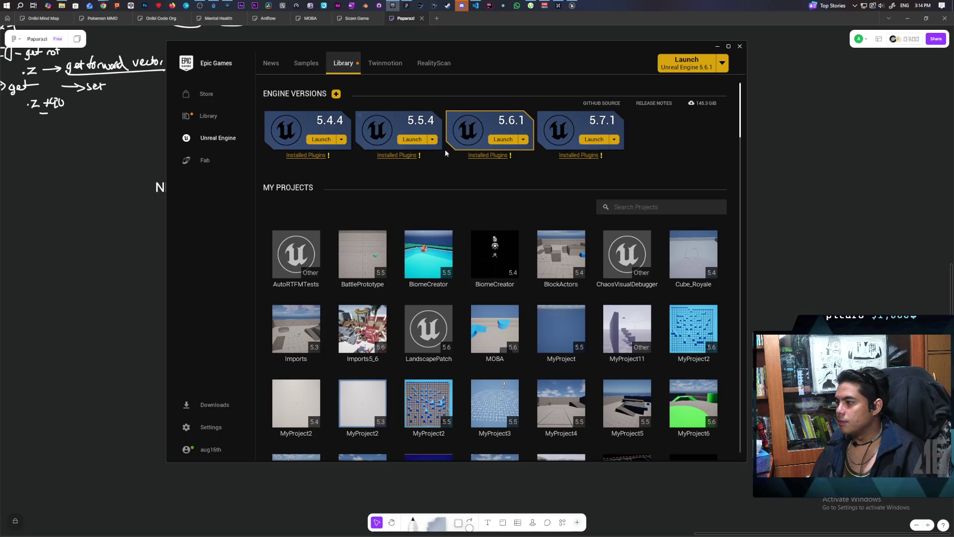
Launch the BattlePrototype project from My Projects in the Epic Games Launcher
{"action": "double_click", "coordinate": [365, 242]}
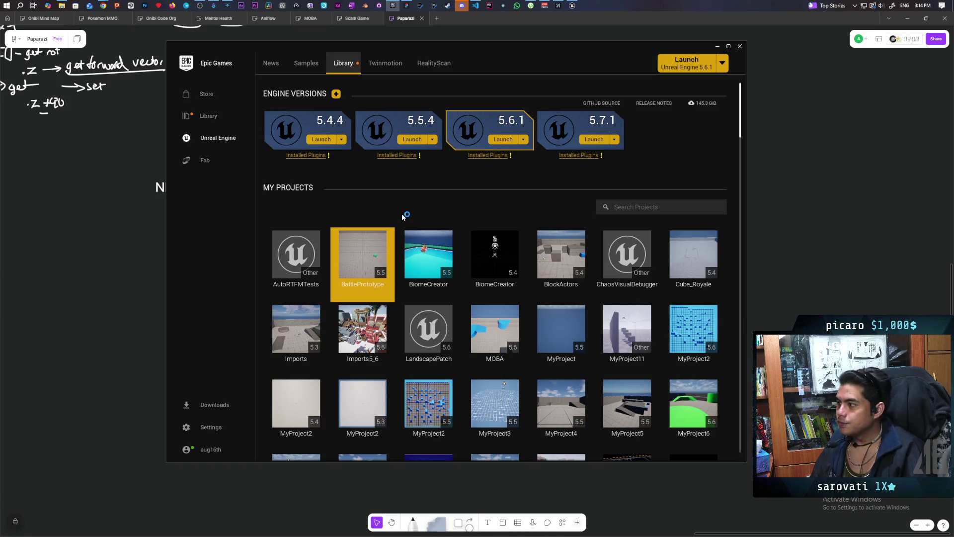
{"action": "scroll", "coordinate": [660, 346], "scroll_direction": "down", "scroll_amount": 3}
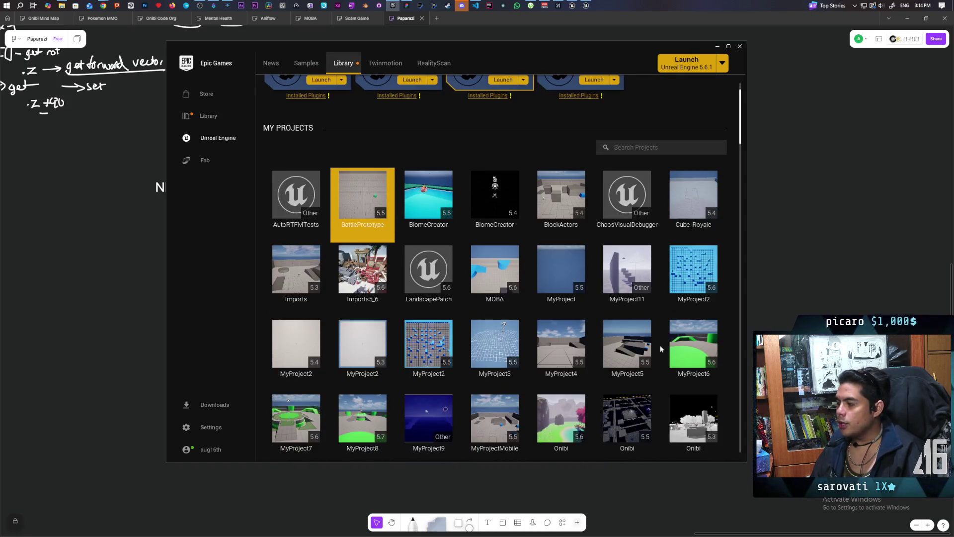
{"action": "scroll", "coordinate": [660, 345], "scroll_direction": "down", "scroll_amount": 1}
{"action": "scroll", "coordinate": [580, 290], "scroll_direction": "up", "scroll_amount": 3}
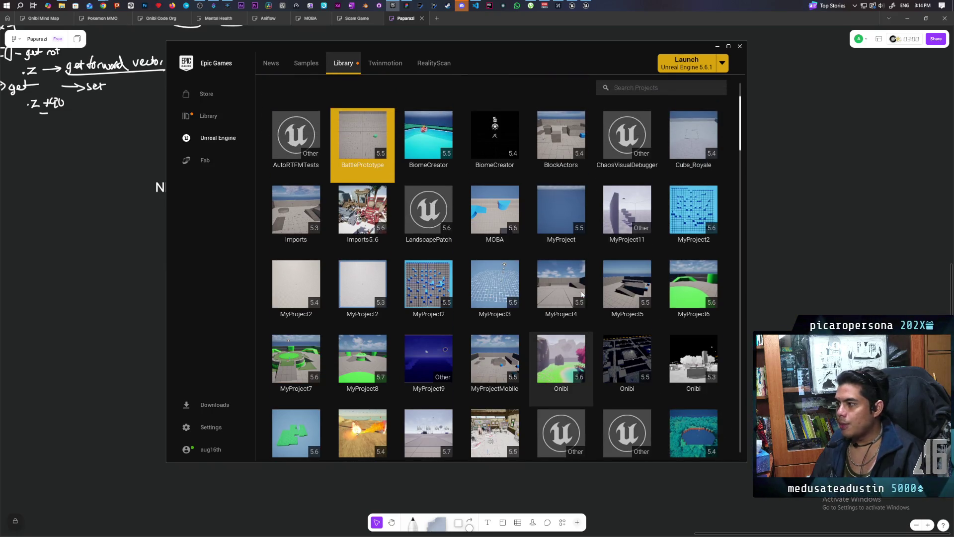
{"action": "scroll", "coordinate": [580, 291], "scroll_direction": "up", "scroll_amount": 1}
{"action": "right_click", "coordinate": [580, 291]}
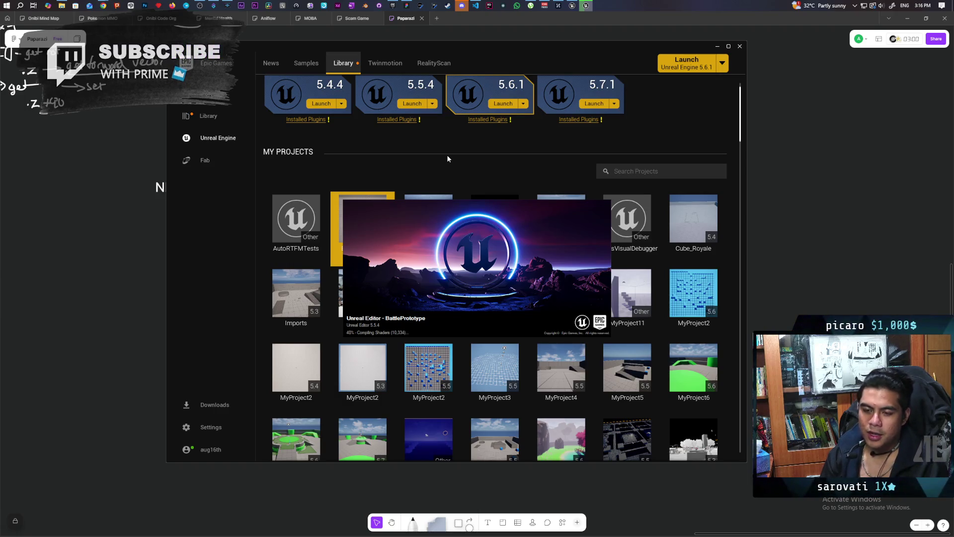
Bring Visual Studio Code with test.jai to the front while BattlePrototype compiles shaders
{"action": "left_click", "coordinate": [475, 6]}
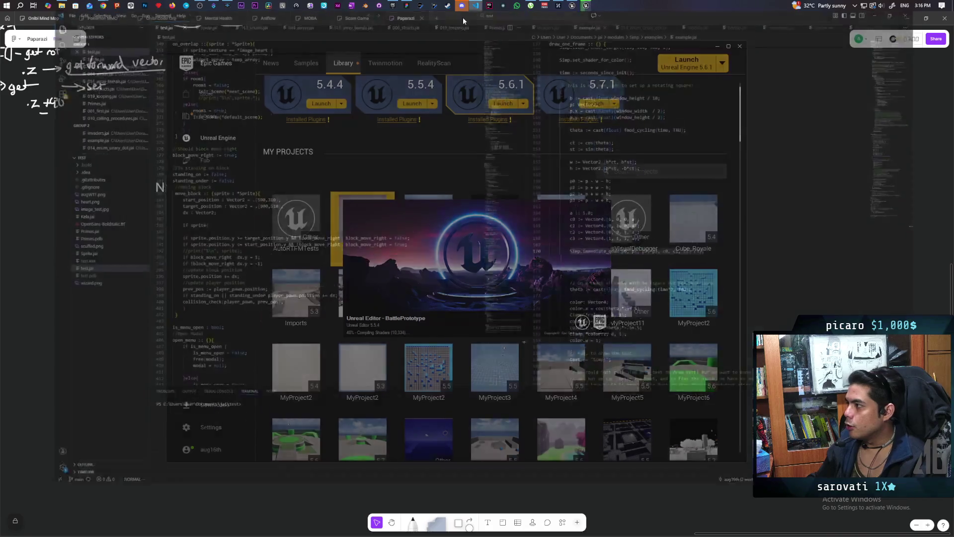
Scroll through test.jai to review the jump-event and draw_one_frame code
{"action": "scroll", "coordinate": [266, 345], "scroll_direction": "up", "scroll_amount": 5}
{"action": "scroll", "coordinate": [266, 345], "scroll_direction": "up", "scroll_amount": 10}
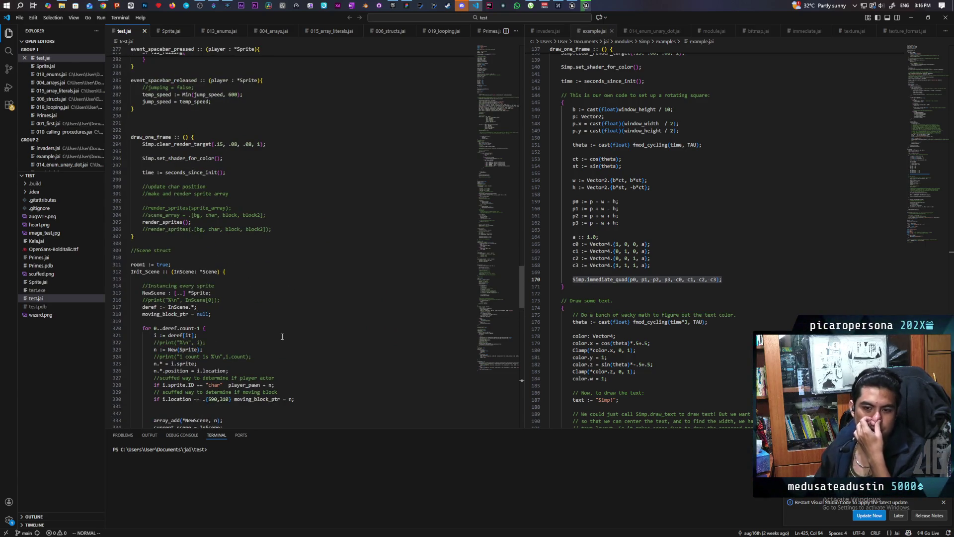
{"action": "scroll", "coordinate": [231, 283], "scroll_direction": "up", "scroll_amount": 8}
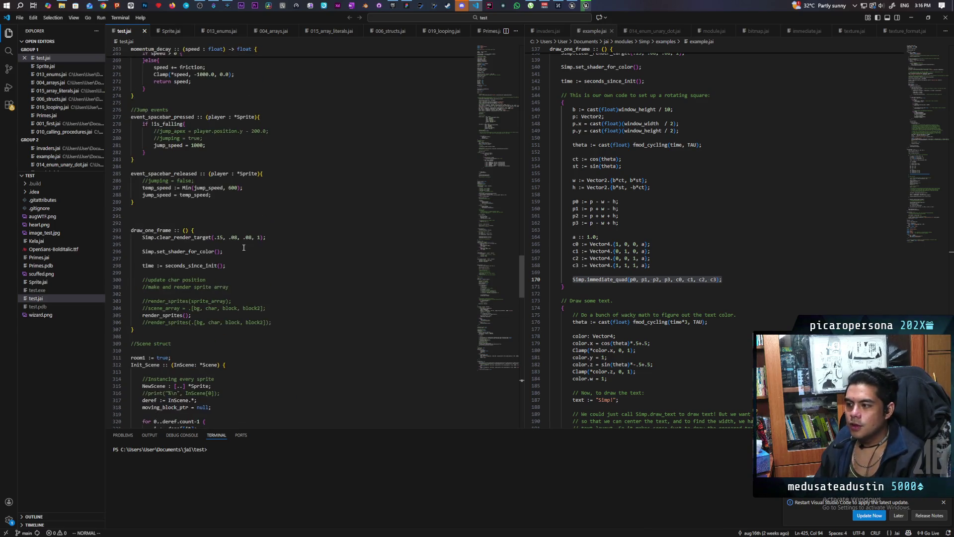
{"action": "scroll", "coordinate": [244, 247], "scroll_direction": "up", "scroll_amount": 5}
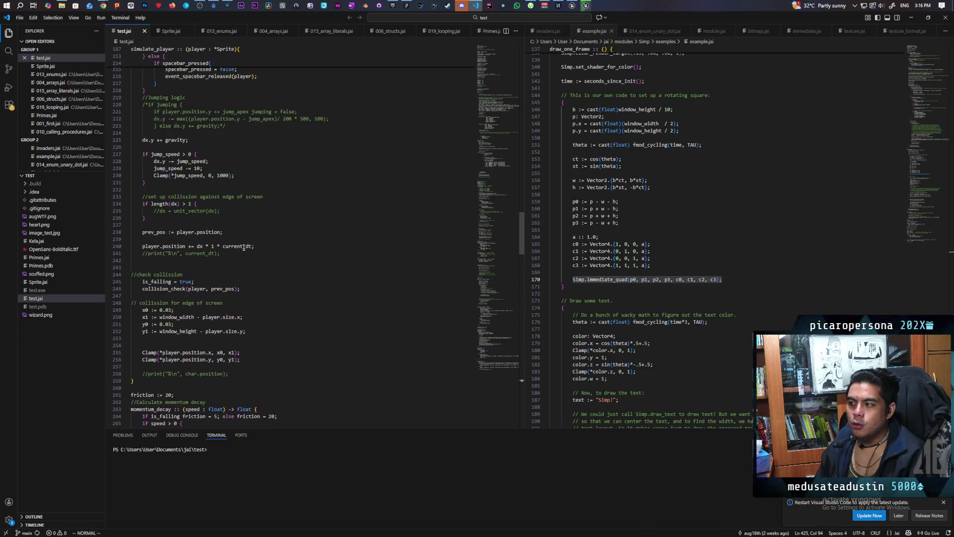
{"action": "scroll", "coordinate": [244, 247], "scroll_direction": "down", "scroll_amount": 11}
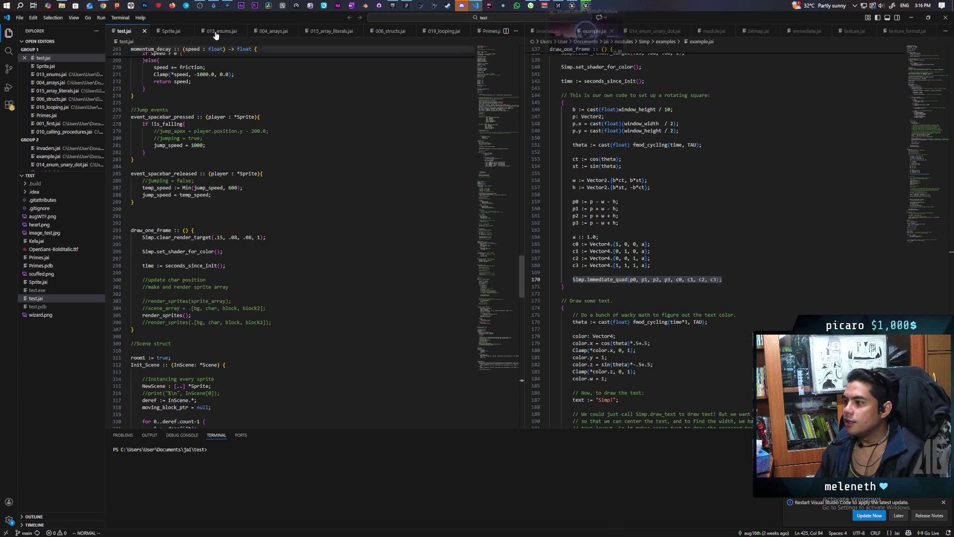
Switch between Unreal's Blueprint editor and test.jai, then minimize Unreal Editor and show the launcher
{"action": "left_click", "coordinate": [585, 6]}
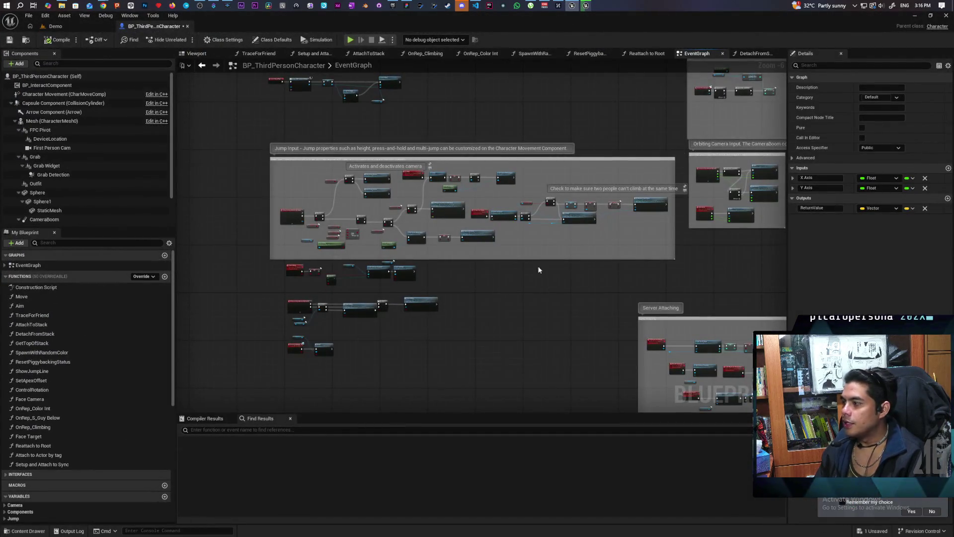
{"action": "left_click", "coordinate": [475, 5]}
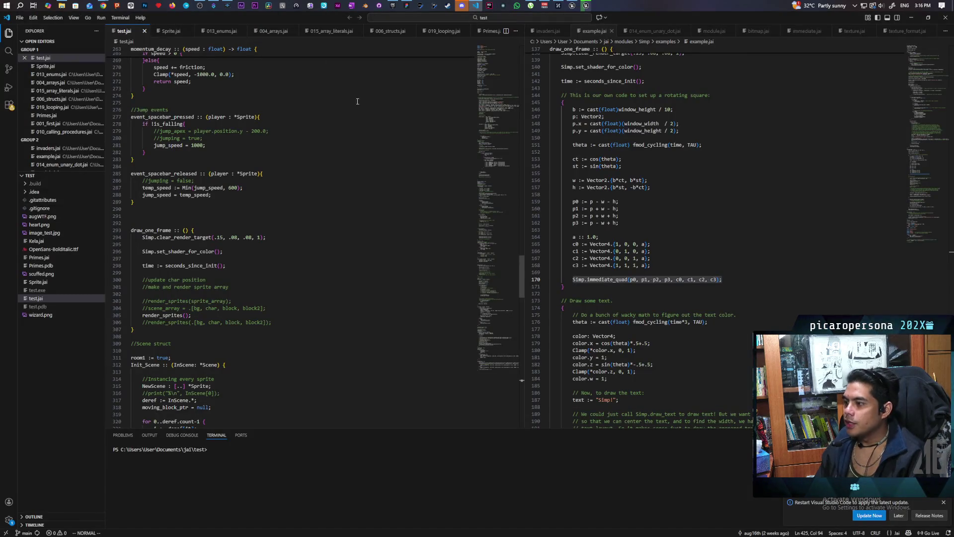
{"action": "left_click", "coordinate": [571, 6]}
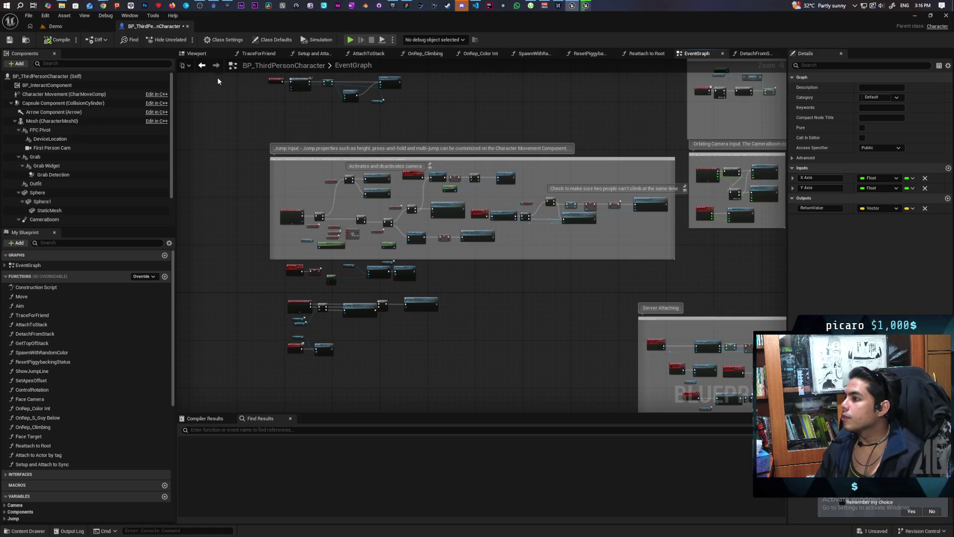
{"action": "left_click", "coordinate": [914, 18]}
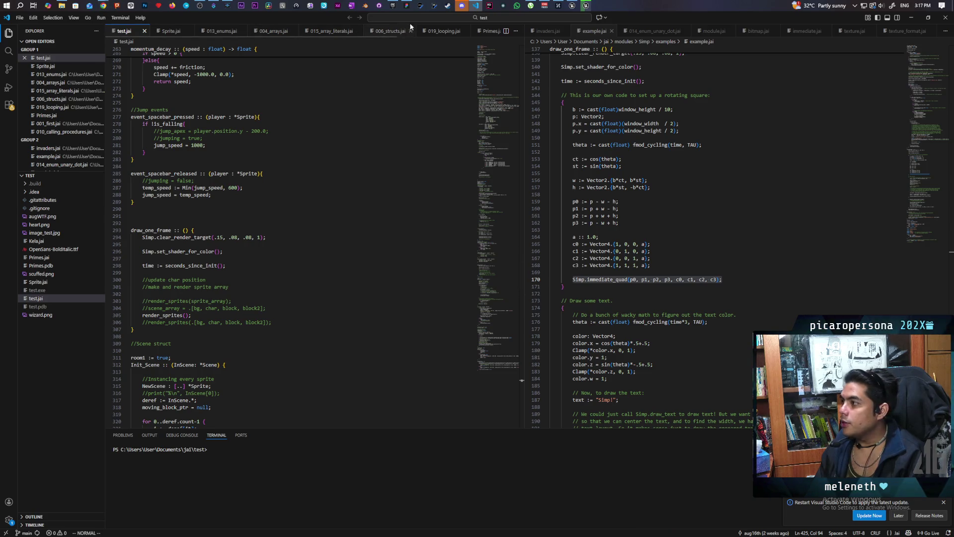
{"action": "left_click", "coordinate": [393, 6]}
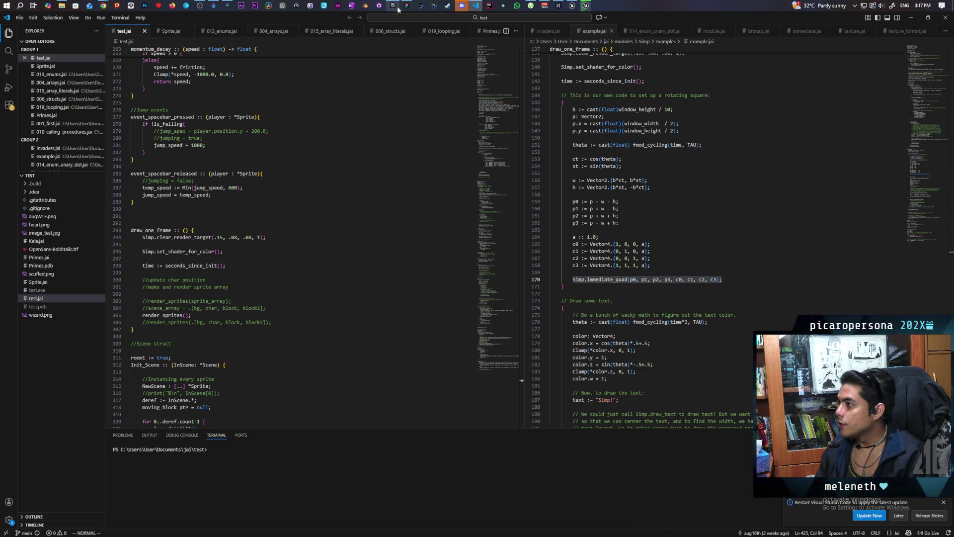
Browse Fab's Limited-Time Free assets, then return to the Unreal Engine page
{"action": "left_click", "coordinate": [204, 163]}
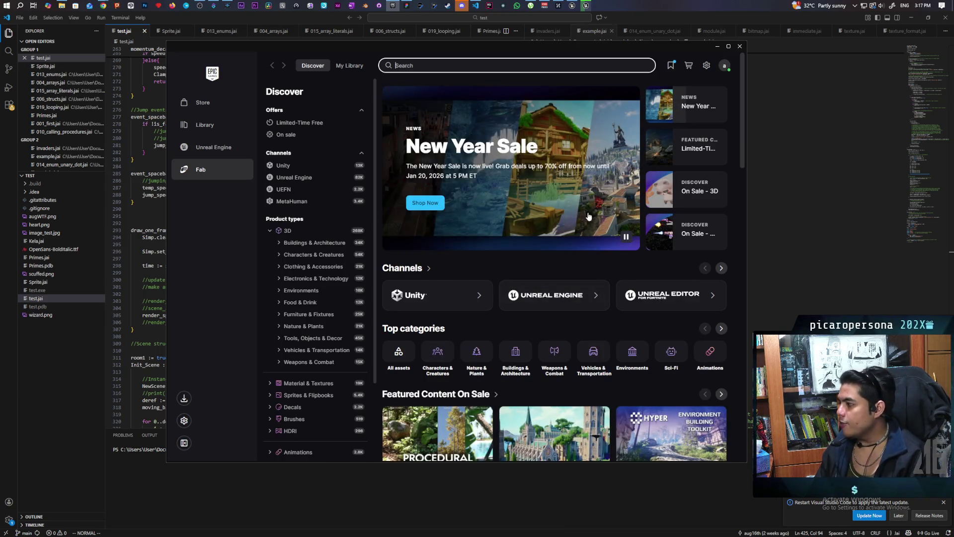
{"action": "left_click", "coordinate": [701, 158]}
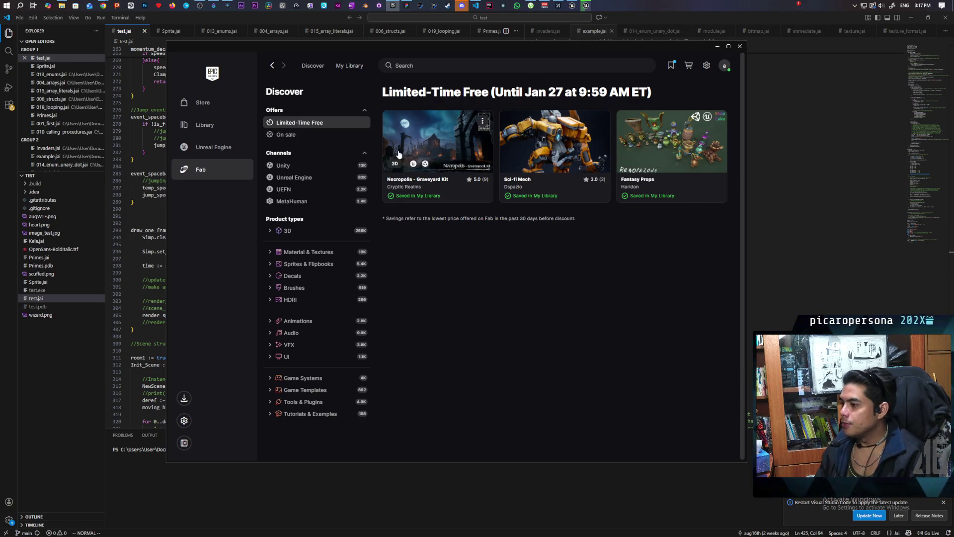
{"action": "left_click", "coordinate": [206, 158]}
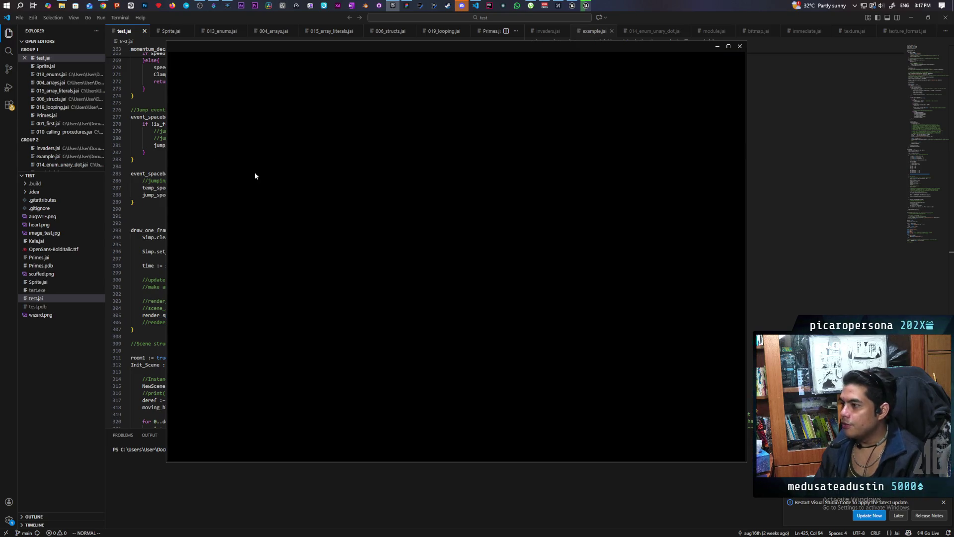
{"action": "scroll", "coordinate": [460, 248], "scroll_direction": "down", "scroll_amount": 6}
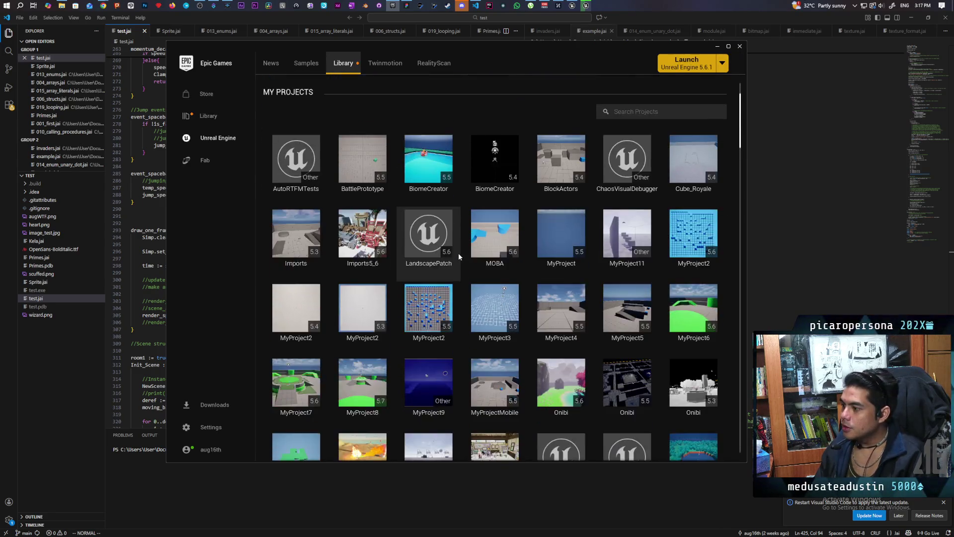
{"action": "scroll", "coordinate": [460, 254], "scroll_direction": "down", "scroll_amount": 10}
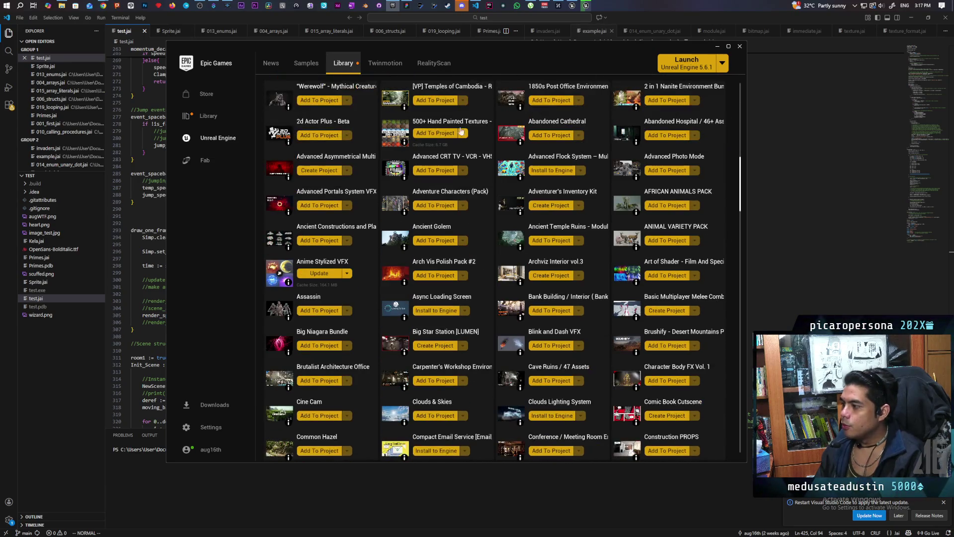
{"action": "scroll", "coordinate": [521, 285], "scroll_direction": "down", "scroll_amount": 10}
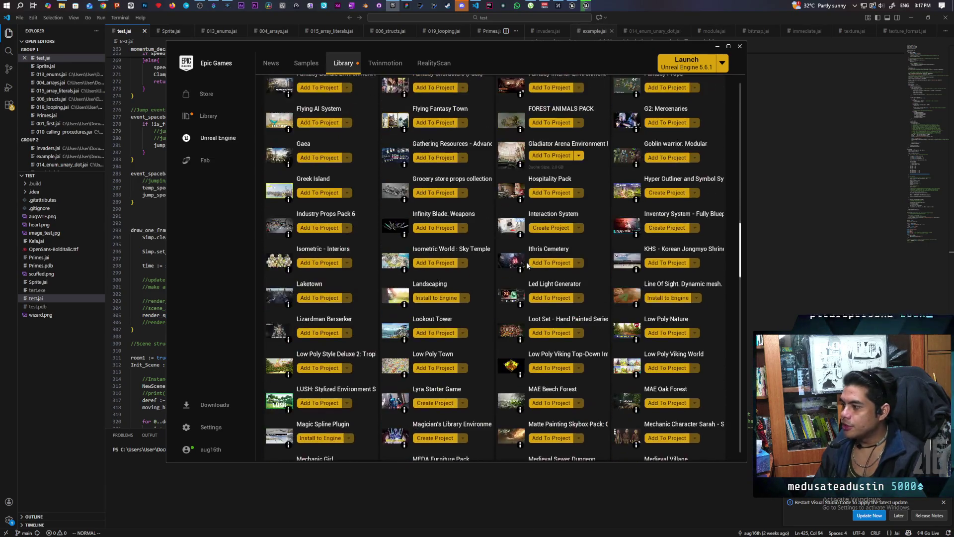
{"action": "scroll", "coordinate": [528, 266], "scroll_direction": "down", "scroll_amount": 10}
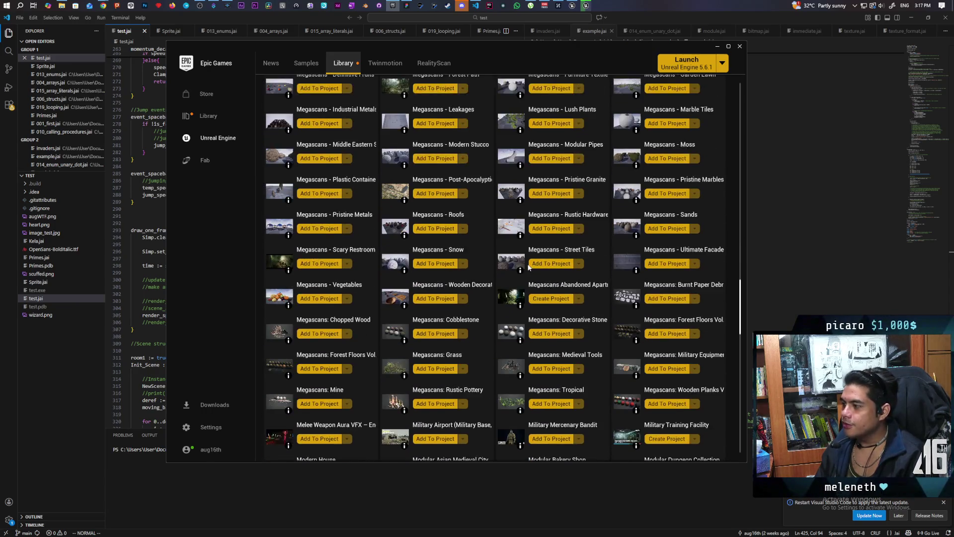
{"action": "scroll", "coordinate": [529, 268], "scroll_direction": "down", "scroll_amount": 10}
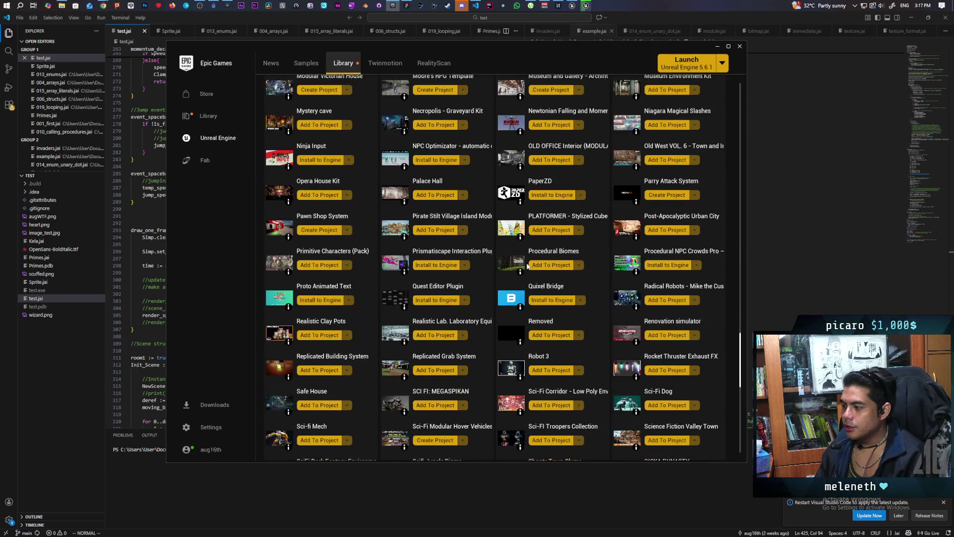
{"action": "scroll", "coordinate": [527, 265], "scroll_direction": "down", "scroll_amount": 10}
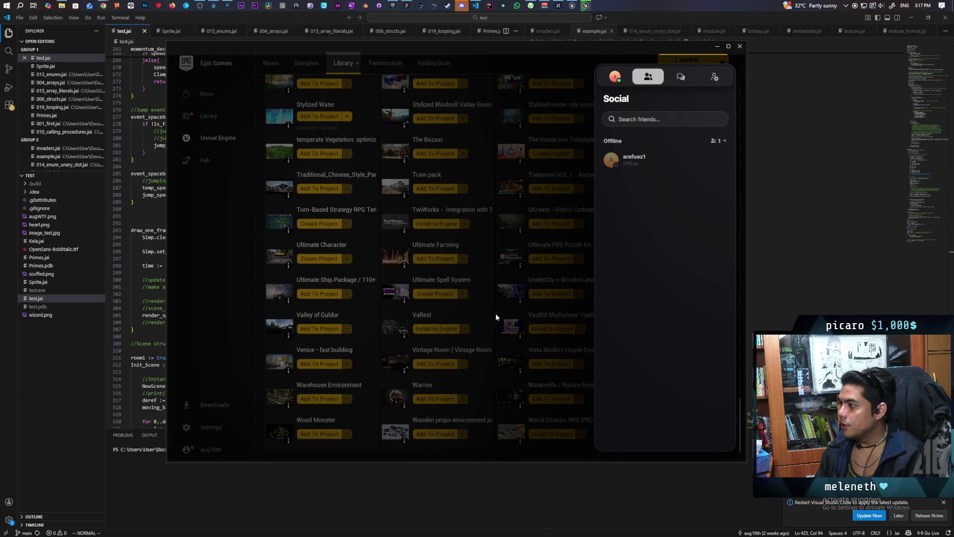
{"action": "left_click", "coordinate": [489, 333]}
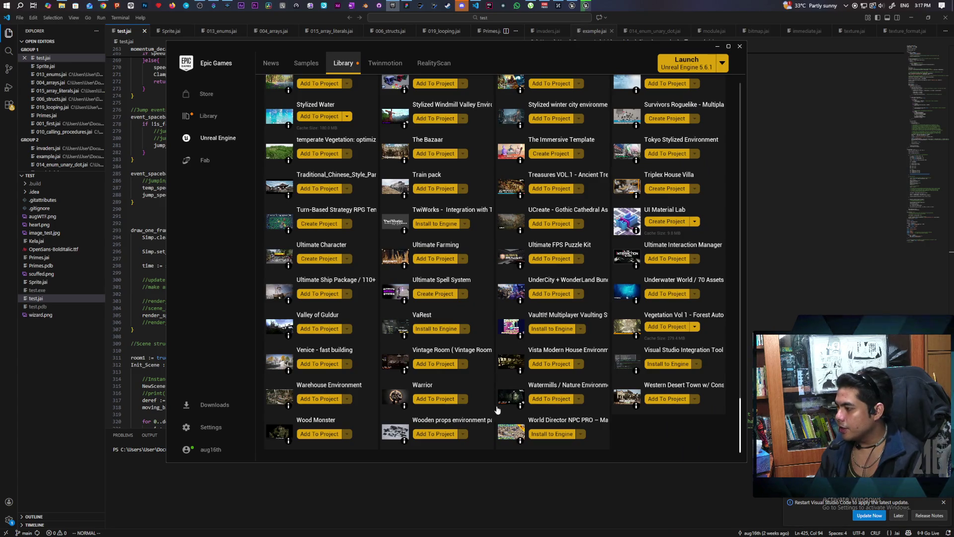
{"action": "scroll", "coordinate": [506, 329], "scroll_direction": "up", "scroll_amount": 2}
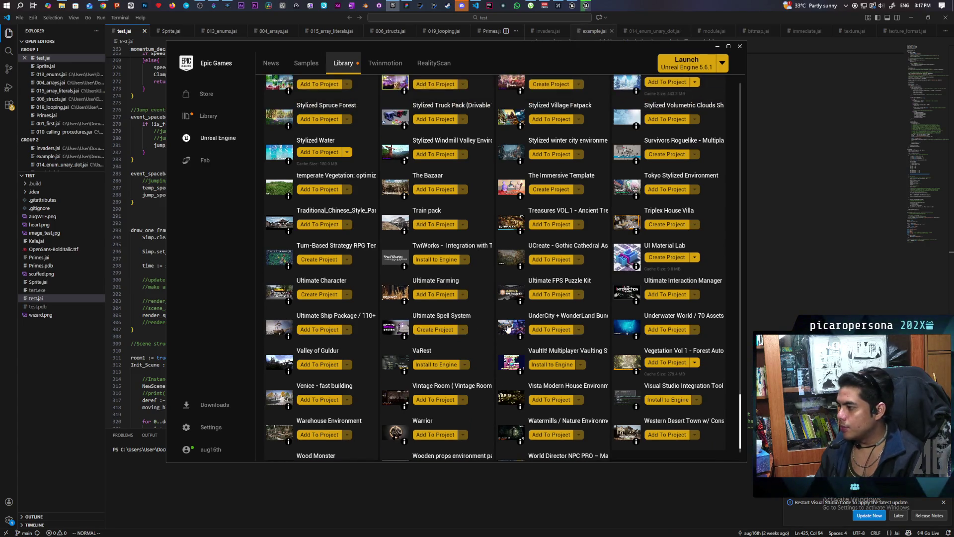
{"action": "scroll", "coordinate": [509, 330], "scroll_direction": "up", "scroll_amount": 3}
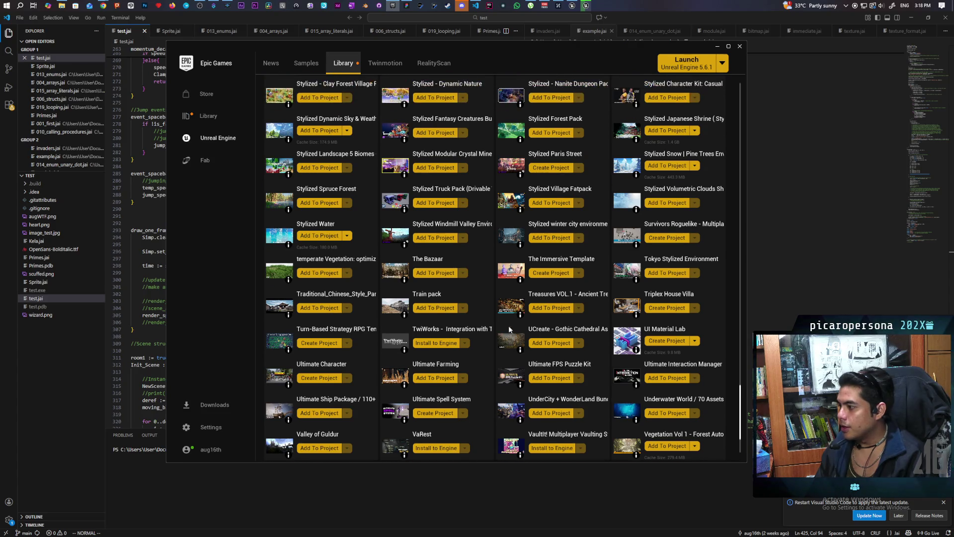
{"action": "scroll", "coordinate": [509, 328], "scroll_direction": "up", "scroll_amount": 3}
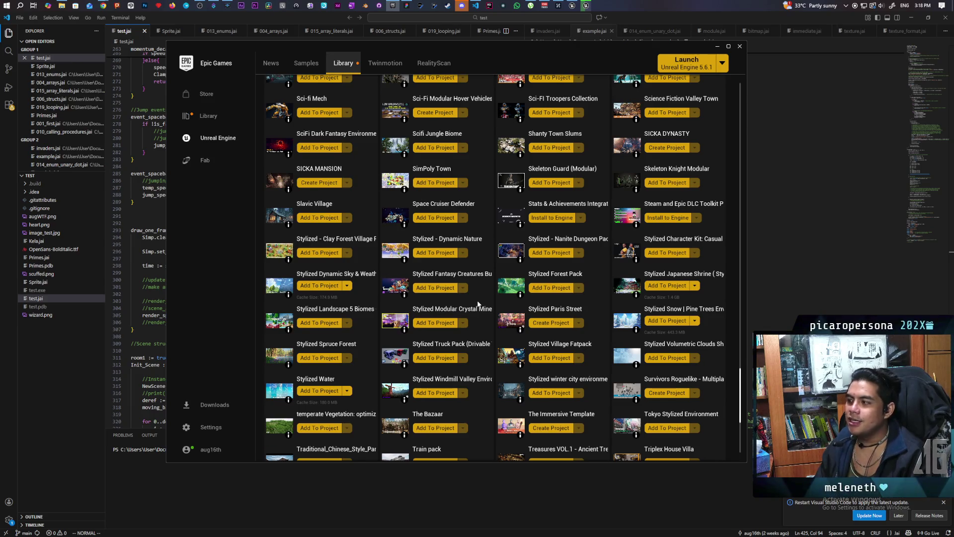
{"action": "scroll", "coordinate": [478, 301], "scroll_direction": "up", "scroll_amount": 3}
{"action": "scroll", "coordinate": [478, 303], "scroll_direction": "up", "scroll_amount": 3}
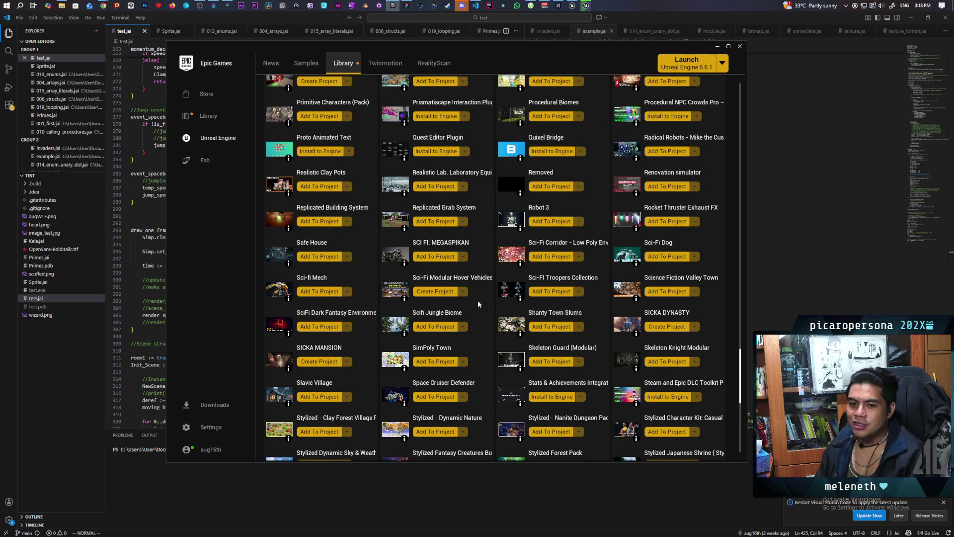
{"action": "scroll", "coordinate": [478, 303], "scroll_direction": "up", "scroll_amount": 4}
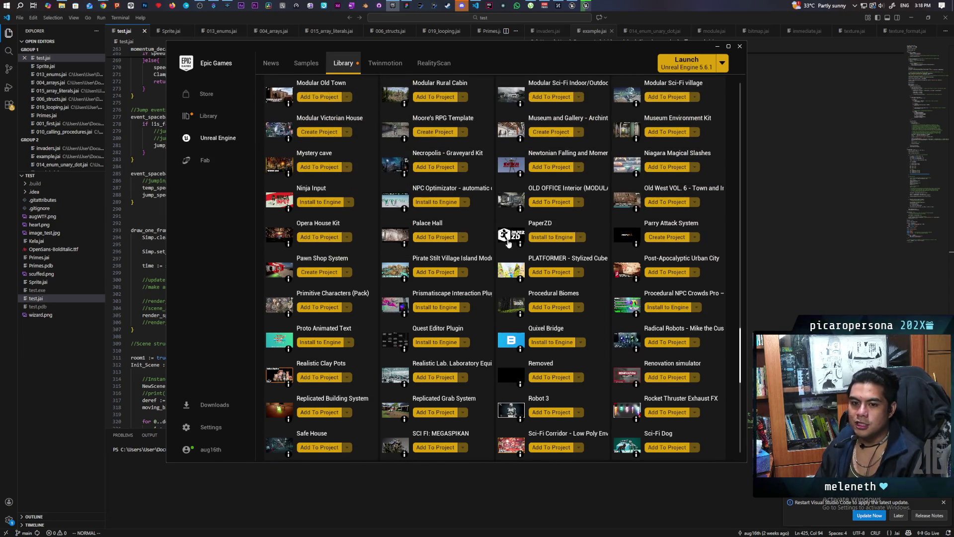
{"action": "scroll", "coordinate": [497, 277], "scroll_direction": "up", "scroll_amount": 6}
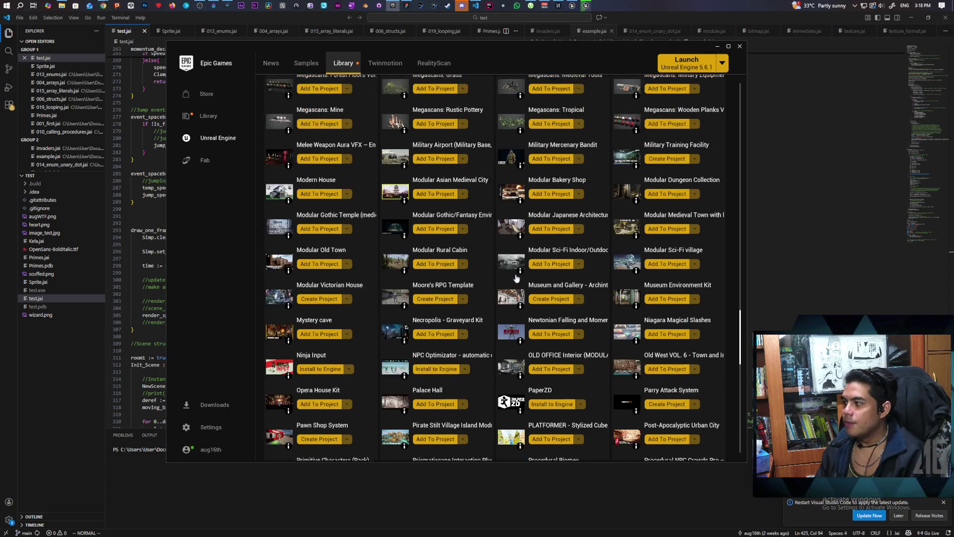
{"action": "scroll", "coordinate": [516, 277], "scroll_direction": "up", "scroll_amount": 9}
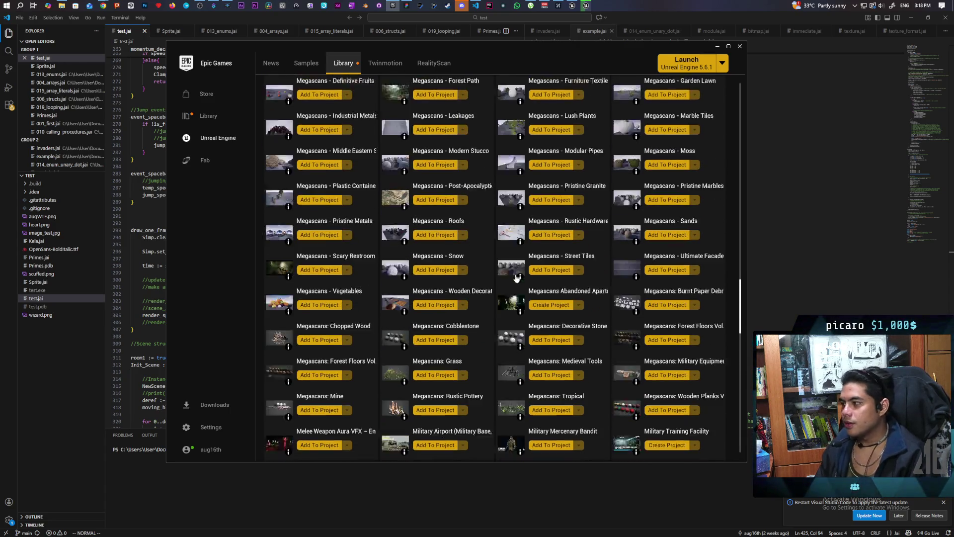
{"action": "scroll", "coordinate": [515, 278], "scroll_direction": "up", "scroll_amount": 15}
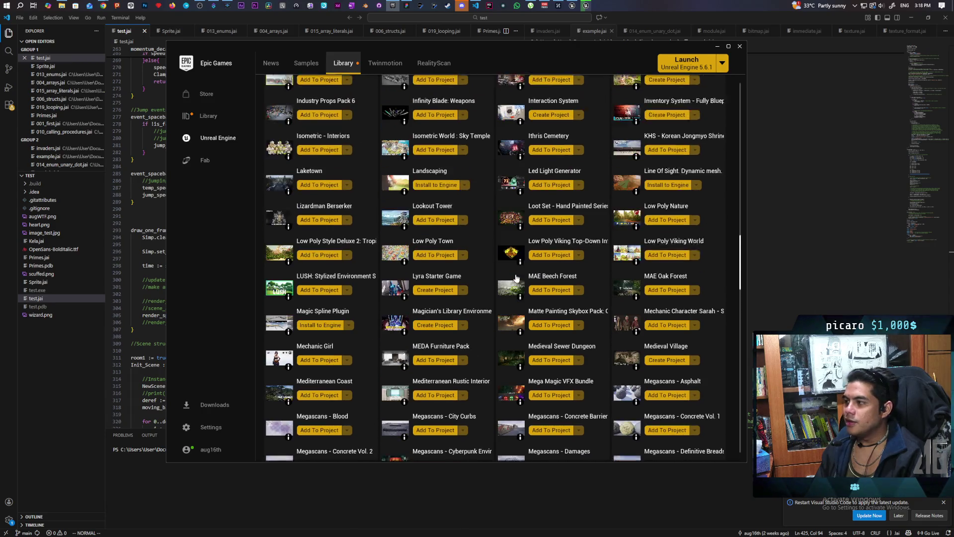
{"action": "scroll", "coordinate": [516, 278], "scroll_direction": "up", "scroll_amount": 5}
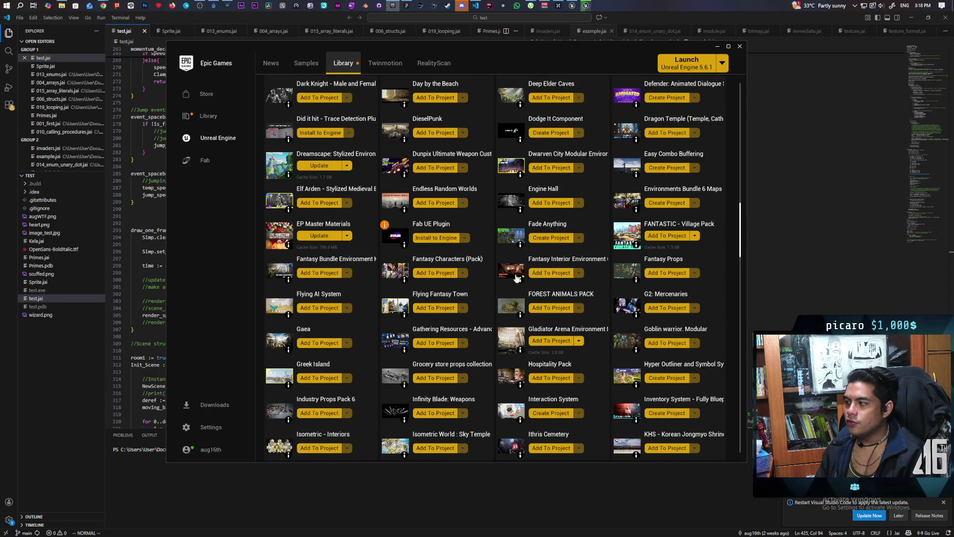
{"action": "scroll", "coordinate": [516, 278], "scroll_direction": "up", "scroll_amount": 3}
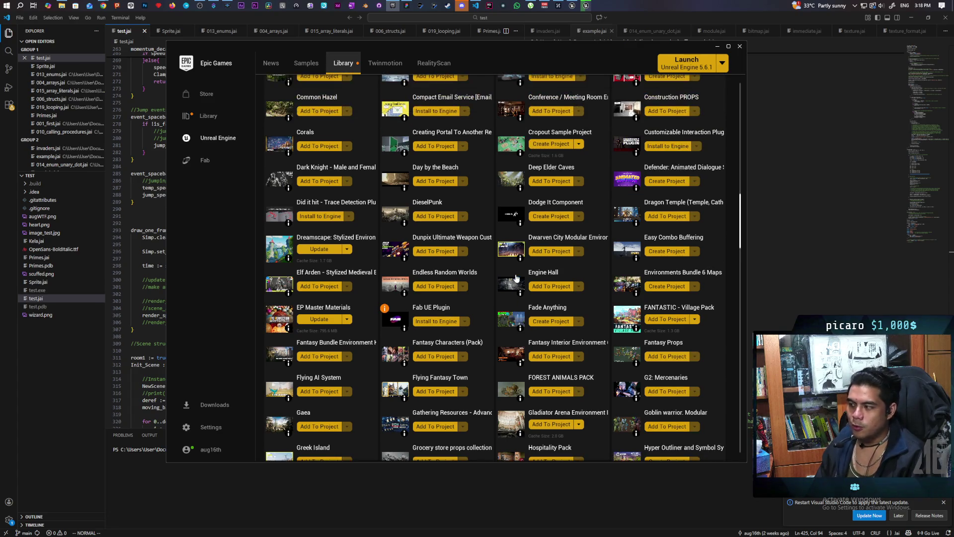
{"action": "scroll", "coordinate": [517, 278], "scroll_direction": "up", "scroll_amount": 1}
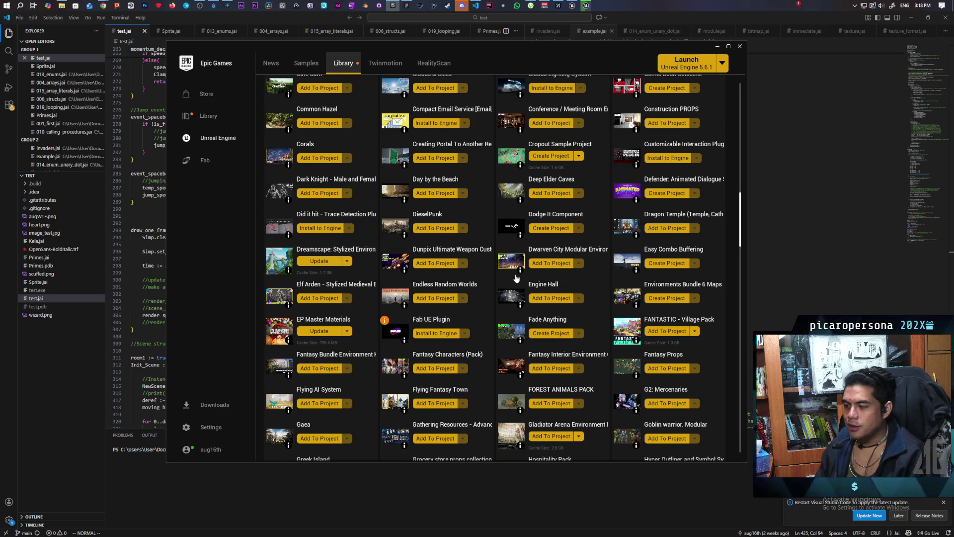
{"action": "scroll", "coordinate": [516, 278], "scroll_direction": "up", "scroll_amount": 2}
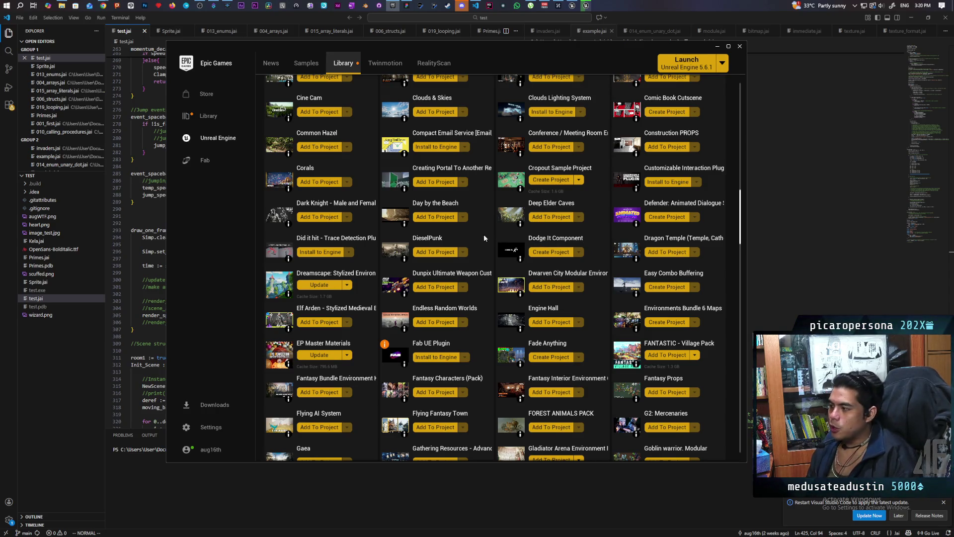
{"action": "scroll", "coordinate": [480, 248], "scroll_direction": "up", "scroll_amount": 1}
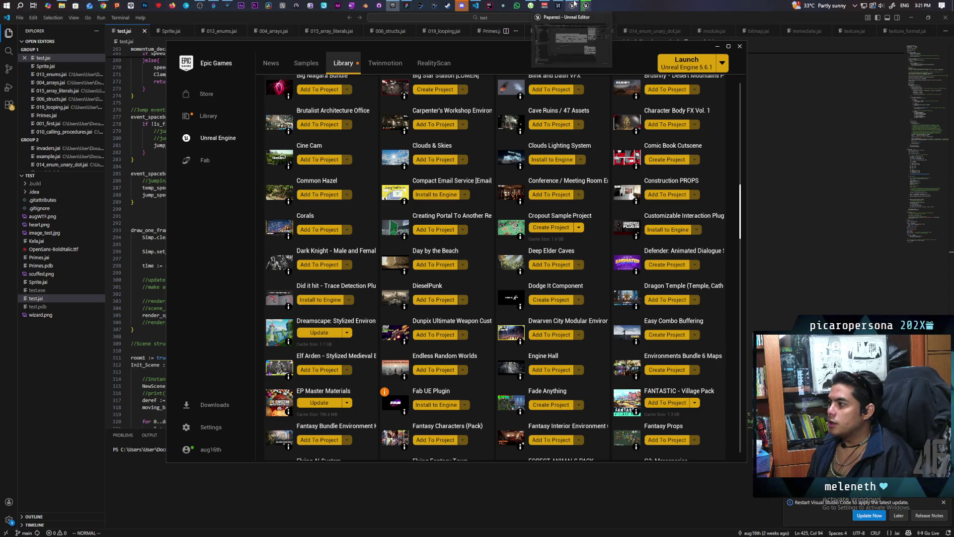
{"action": "left_click", "coordinate": [571, 43]}
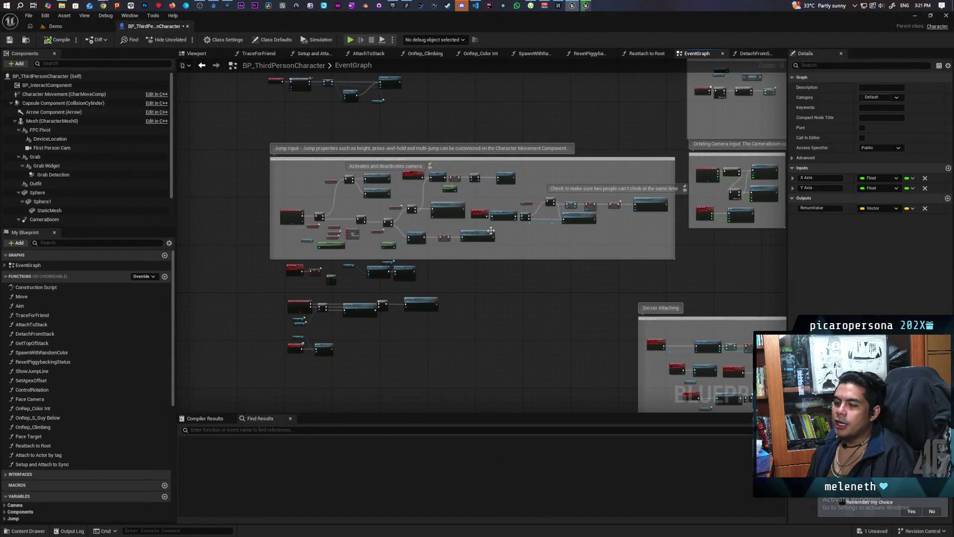
Zoom and marquee-select BP_ThirdPersonCharacter's BeginPlay widget nodes to inspect them, then switch to VS Code
{"action": "scroll", "coordinate": [273, 270], "scroll_direction": "up", "scroll_amount": 3}
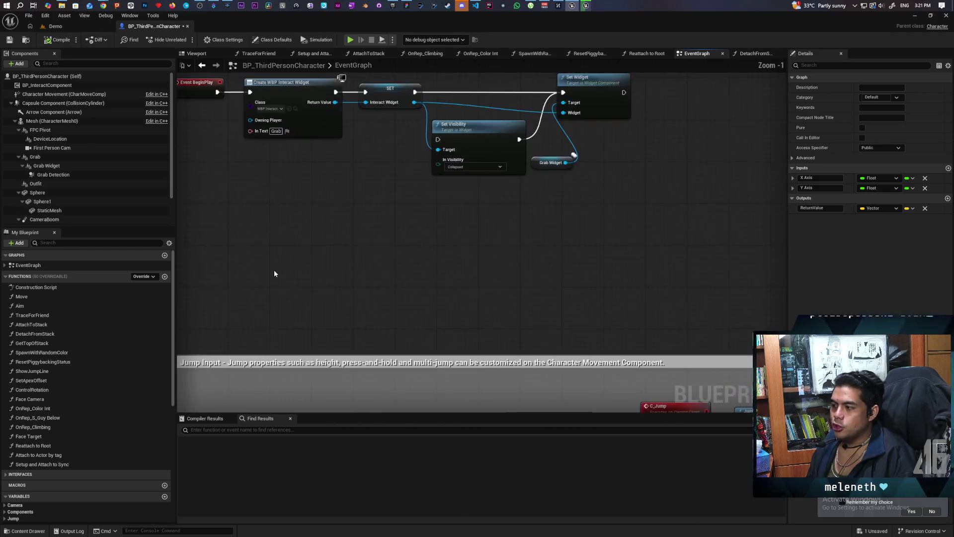
{"action": "left_click_drag", "start_coordinate": [234, 132], "coordinate": [638, 250]}
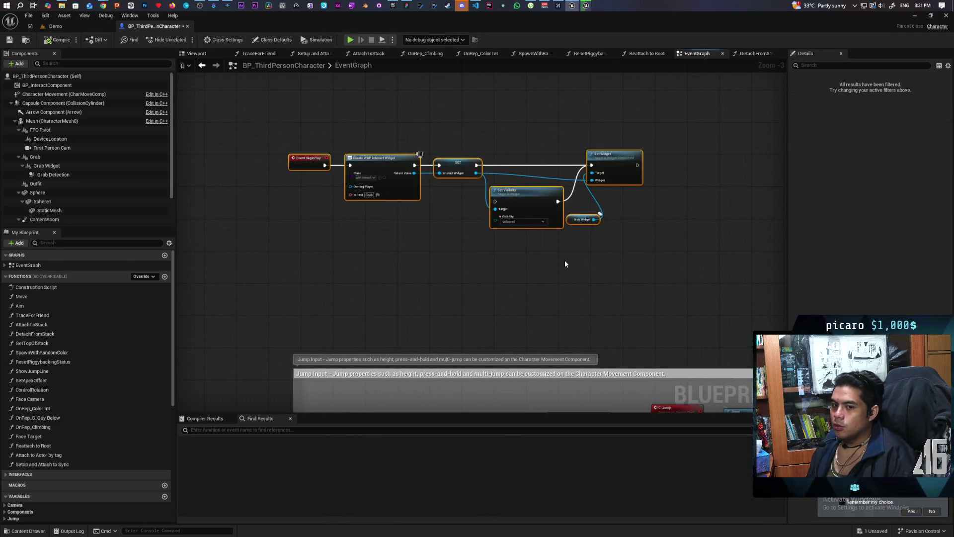
{"action": "left_click", "coordinate": [500, 260]}
{"action": "scroll", "coordinate": [515, 266], "scroll_direction": "down", "scroll_amount": 2}
{"action": "scroll", "coordinate": [432, 215], "scroll_direction": "up", "scroll_amount": 4}
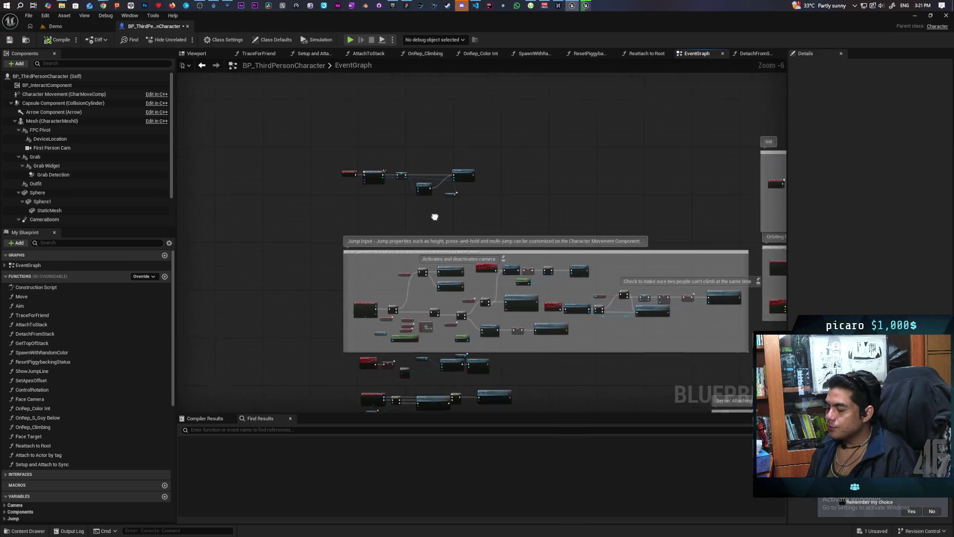
{"action": "scroll", "coordinate": [392, 278], "scroll_direction": "down", "scroll_amount": 1}
{"action": "scroll", "coordinate": [398, 188], "scroll_direction": "down", "scroll_amount": 1}
{"action": "left_click_drag", "start_coordinate": [398, 180], "coordinate": [679, 295]}
{"action": "left_click", "coordinate": [501, 323]}
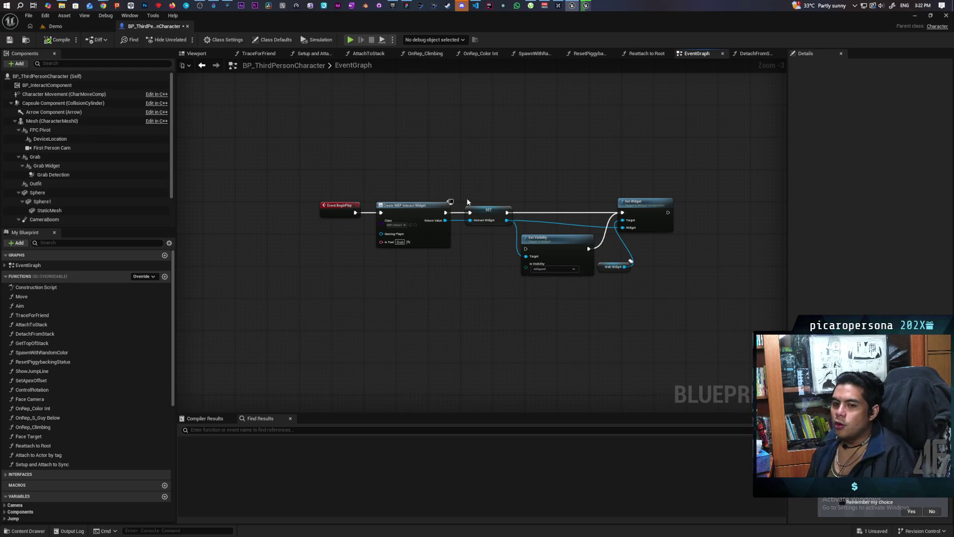
{"action": "scroll", "coordinate": [389, 298], "scroll_direction": "down", "scroll_amount": 4}
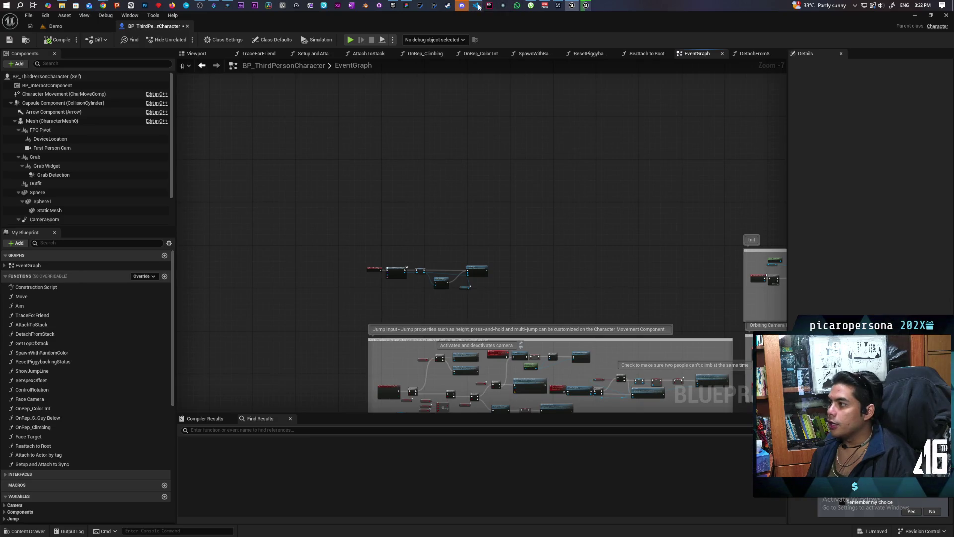
{"action": "key", "text": "alt+Tab"}
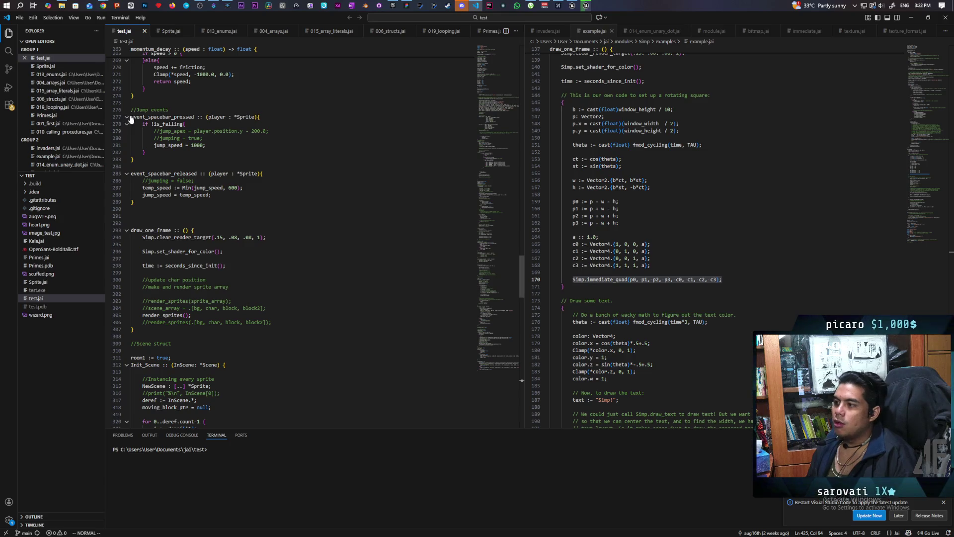
Inspect the (player : *Sprite) parameter and is_falling check in event_spacebar_pressed, then return to Unreal
{"action": "left_click", "coordinate": [206, 124]}
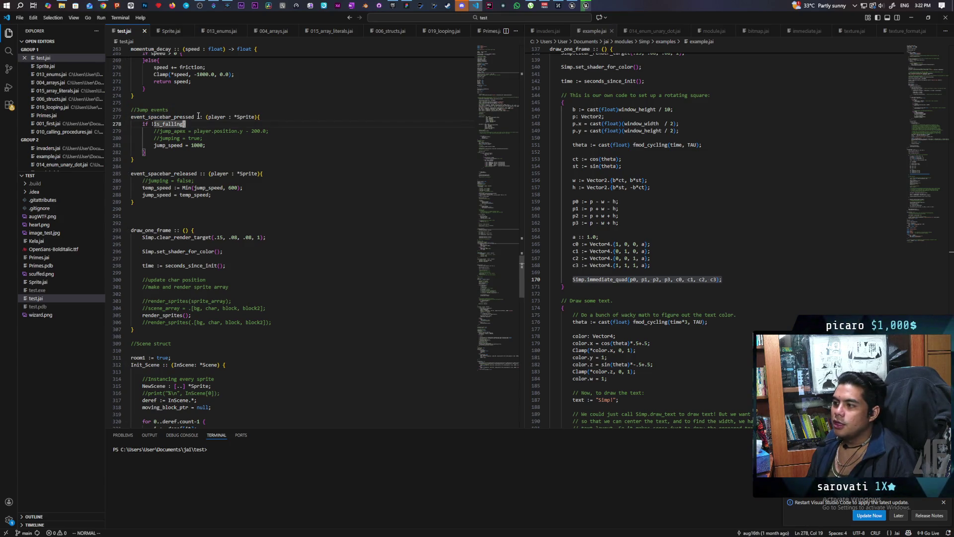
{"action": "left_click_drag", "start_coordinate": [205, 117], "coordinate": [257, 117]}
{"action": "left_click", "coordinate": [258, 128]}
{"action": "double_click", "coordinate": [169, 124]}
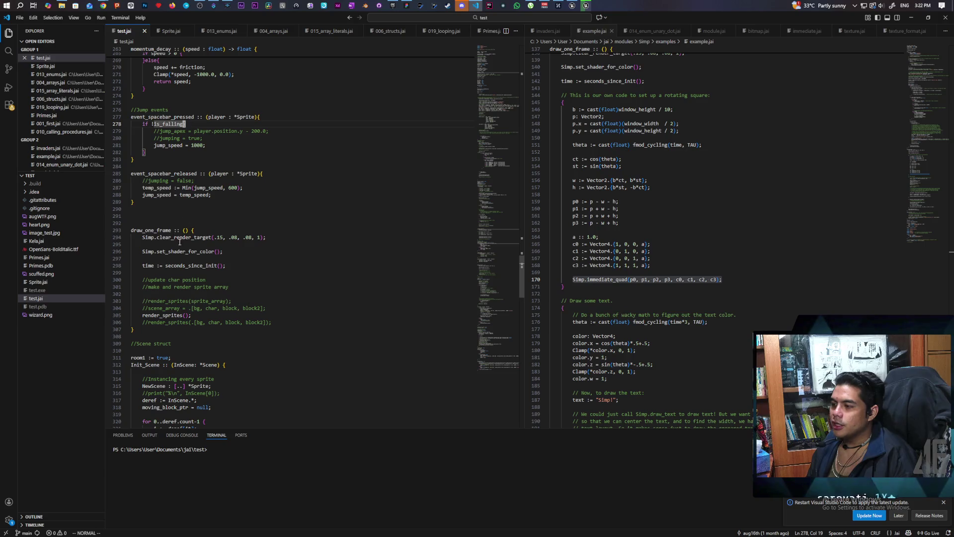
{"action": "scroll", "coordinate": [182, 351], "scroll_direction": "down", "scroll_amount": 3}
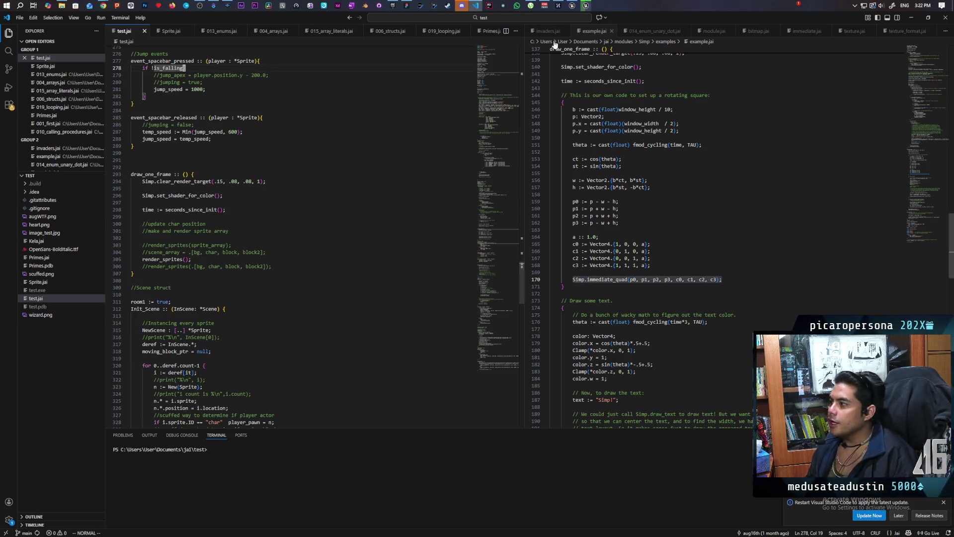
{"action": "left_click", "coordinate": [572, 5]}
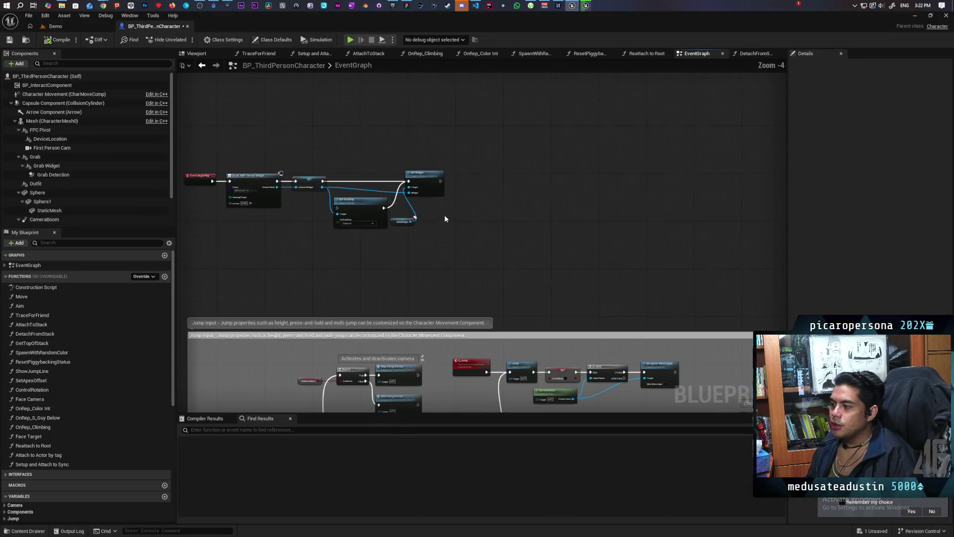
Inspect the SET Interact Widget node and the My Blueprint variables, then switch to test.jai
{"action": "left_click", "coordinate": [482, 182]}
{"action": "left_click_drag", "start_coordinate": [383, 145], "coordinate": [657, 249]}
{"action": "left_click", "coordinate": [572, 267]}
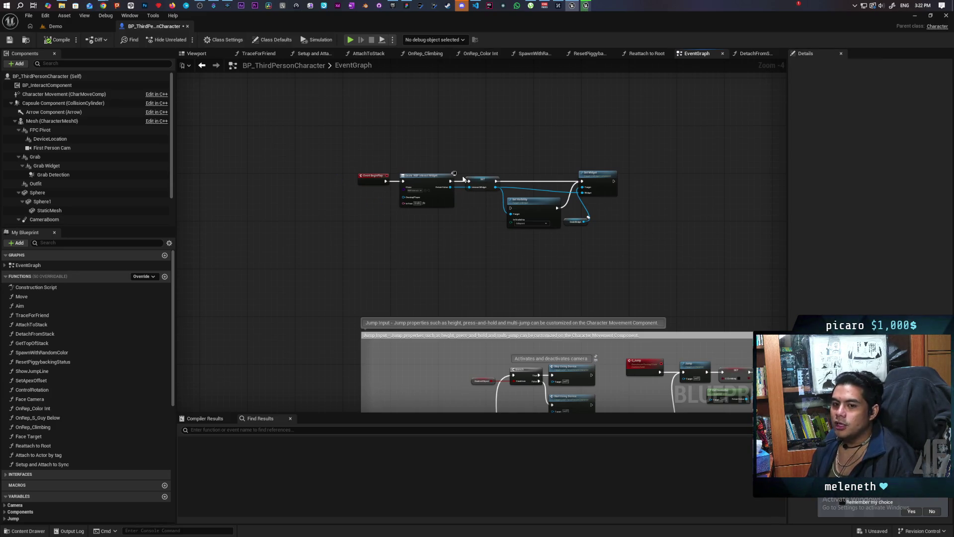
{"action": "scroll", "coordinate": [66, 449], "scroll_direction": "down", "scroll_amount": 5}
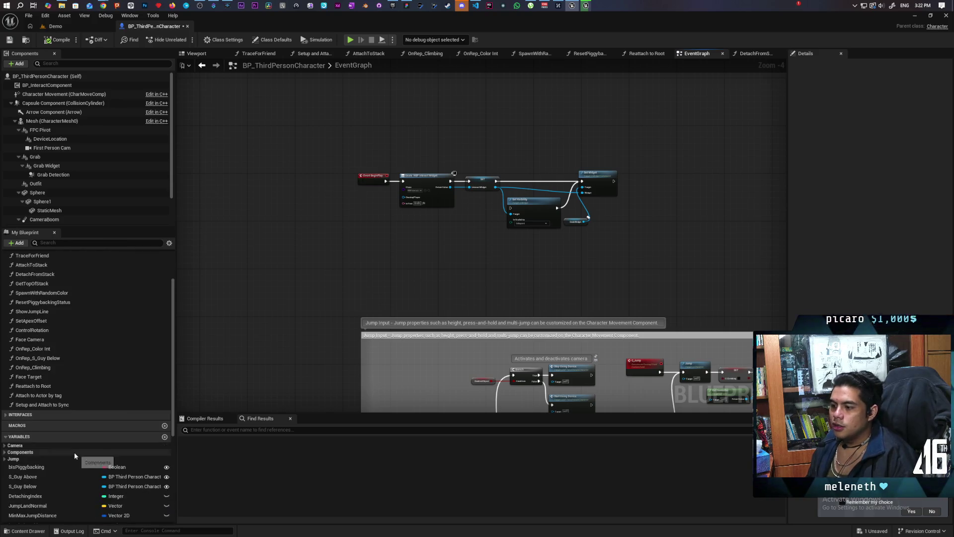
{"action": "scroll", "coordinate": [70, 448], "scroll_direction": "down", "scroll_amount": 2}
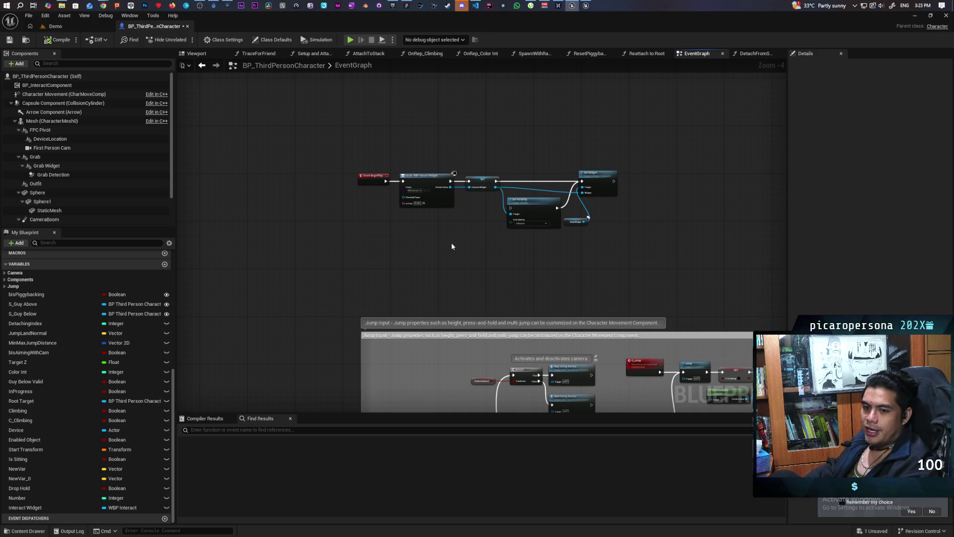
{"action": "left_click", "coordinate": [473, 6]}
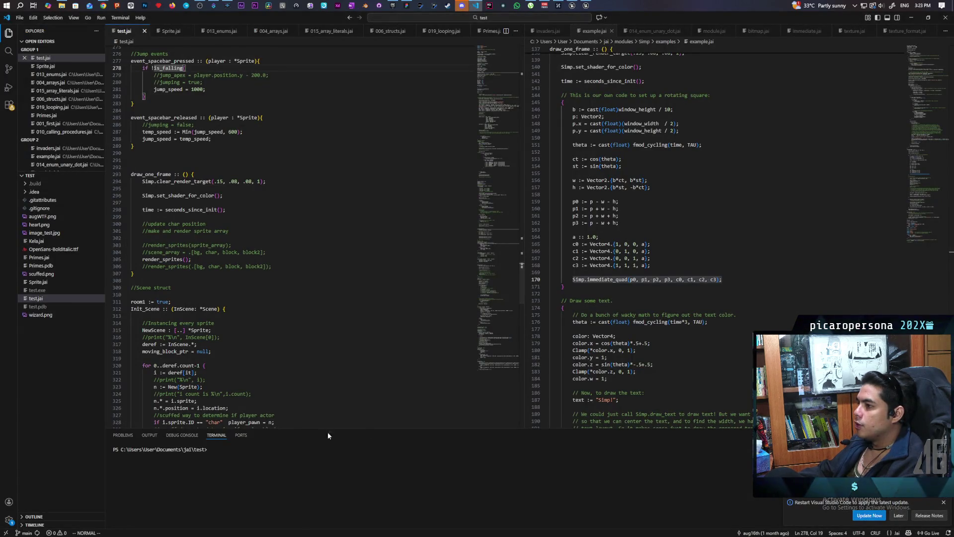
Rerun jai .\test.jai +Autorun from the terminal history to build and launch the game
{"action": "left_click", "coordinate": [217, 457]}
{"action": "key", "text": "Up"}
{"action": "key", "text": "Return"}
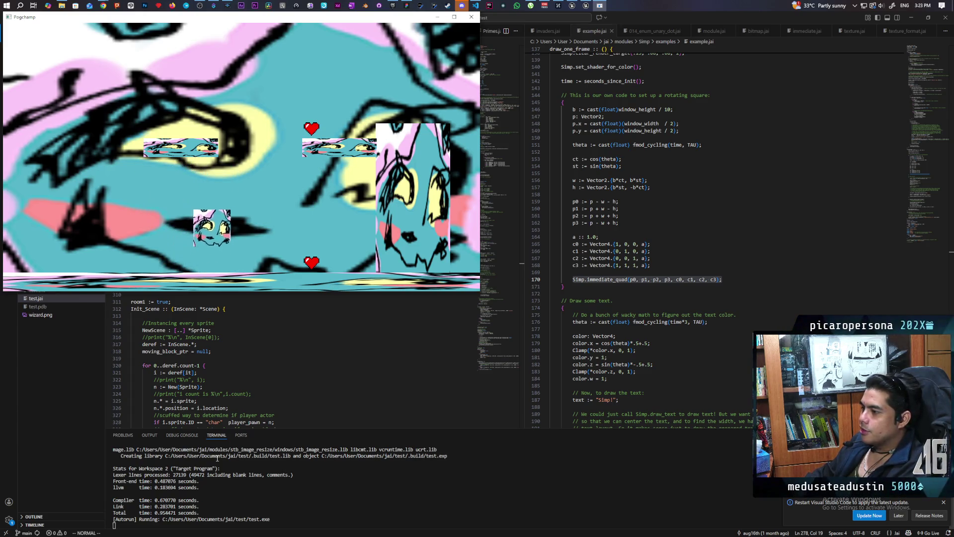
Play the Pogchamp test game with five left and right jumps, then close its window
{"action": "key", "text": "Left"}
{"action": "key", "text": "space"}
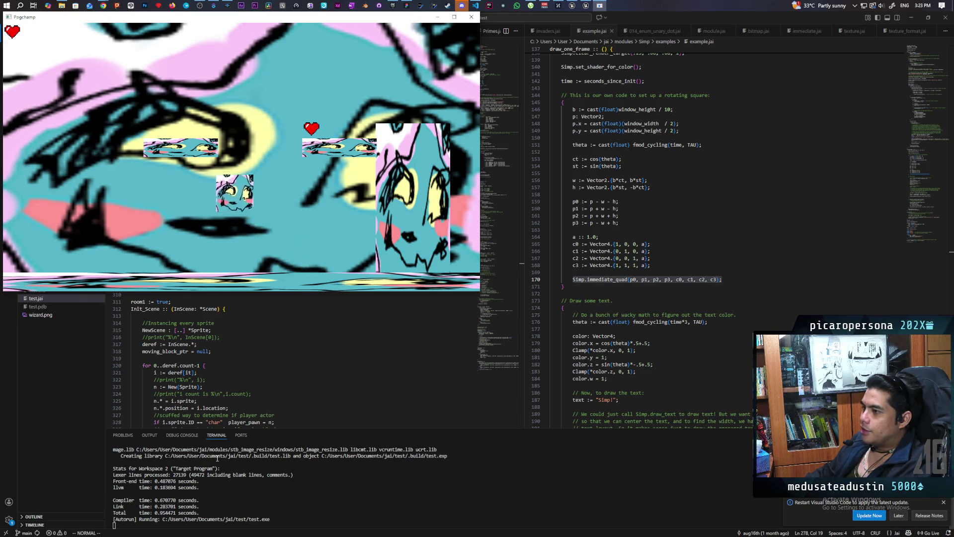
{"action": "key", "text": "Right"}
{"action": "key", "text": "space"}
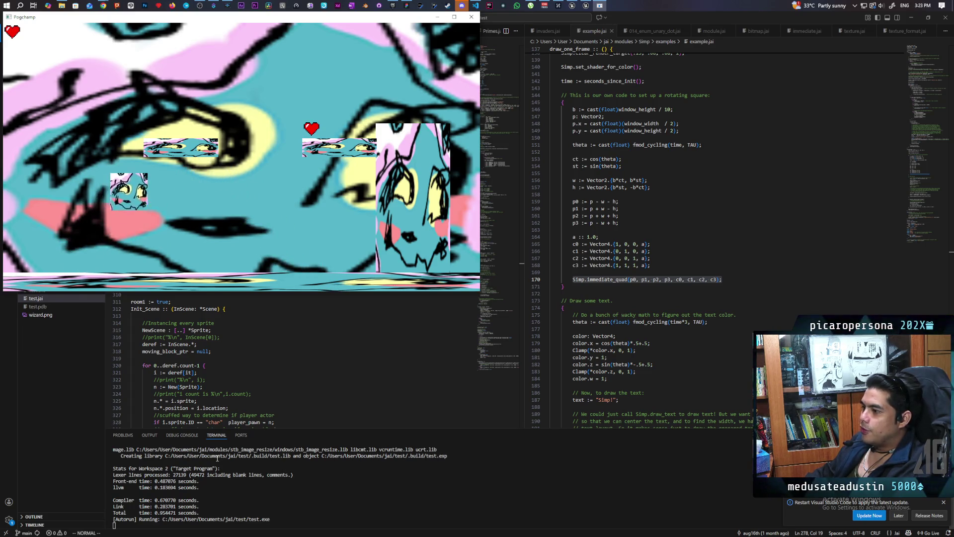
{"action": "key", "text": "Left"}
{"action": "key", "text": "space"}
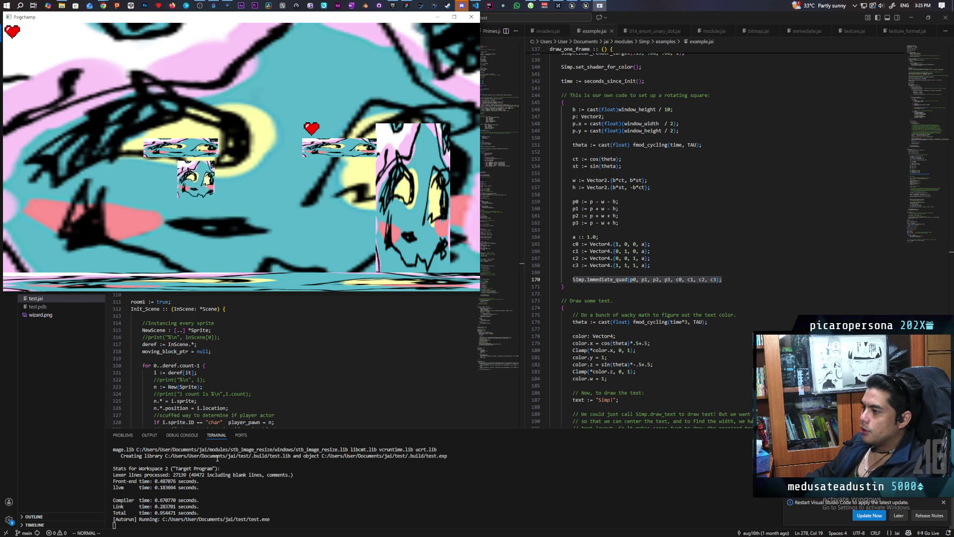
{"action": "key", "text": "Right"}
{"action": "key", "text": "space"}
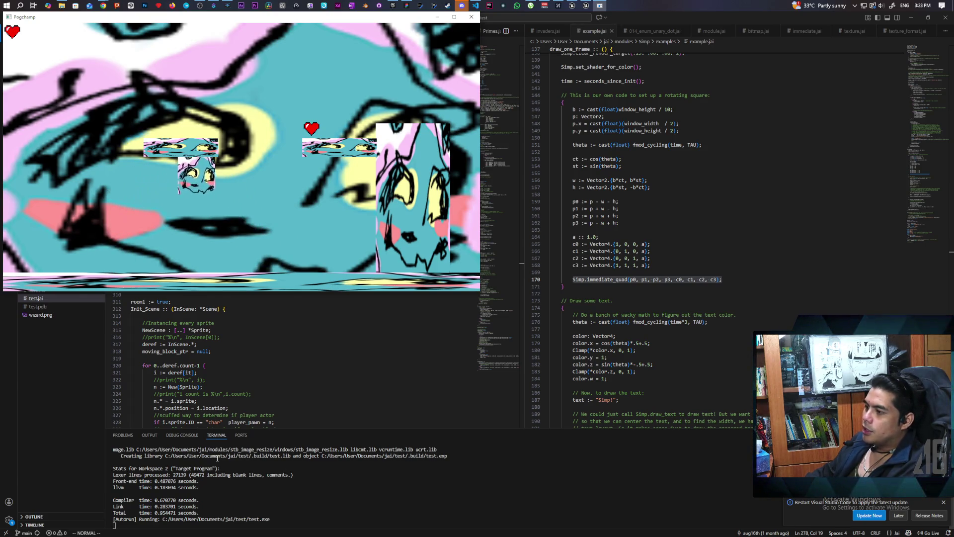
{"action": "key", "text": "Left"}
{"action": "key", "text": "space"}
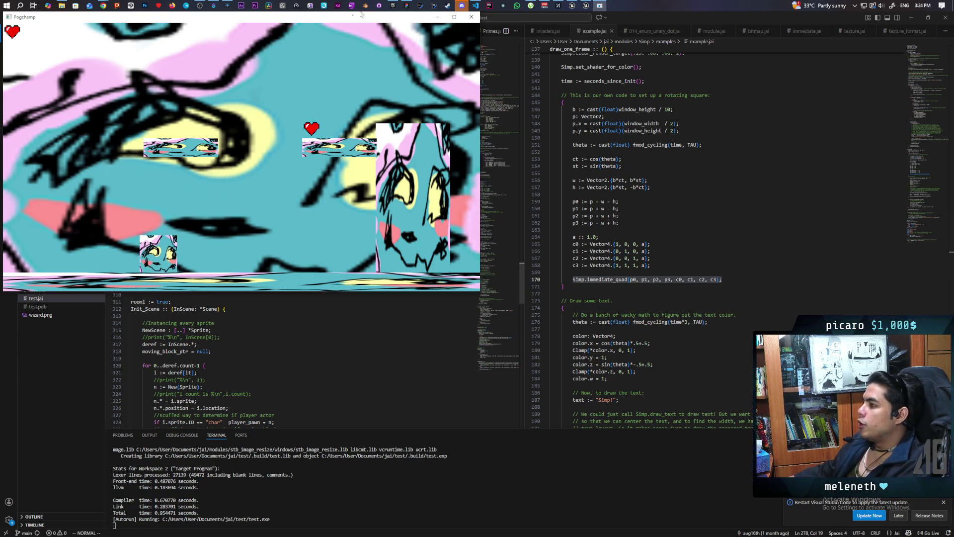
{"action": "left_click", "coordinate": [466, 20]}
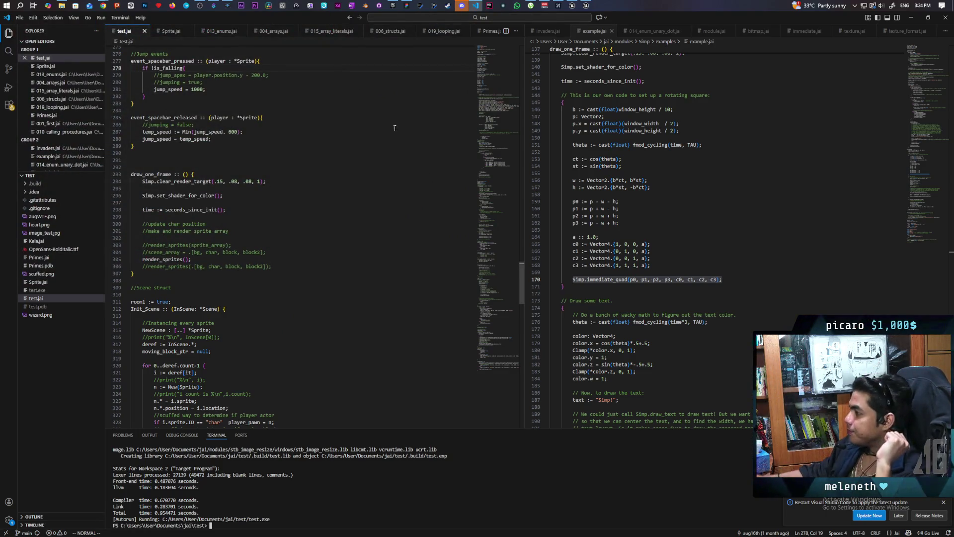
Minimize VS Code and bring up Unreal Editor's ThirdPersonMap level
{"action": "left_click", "coordinate": [911, 18]}
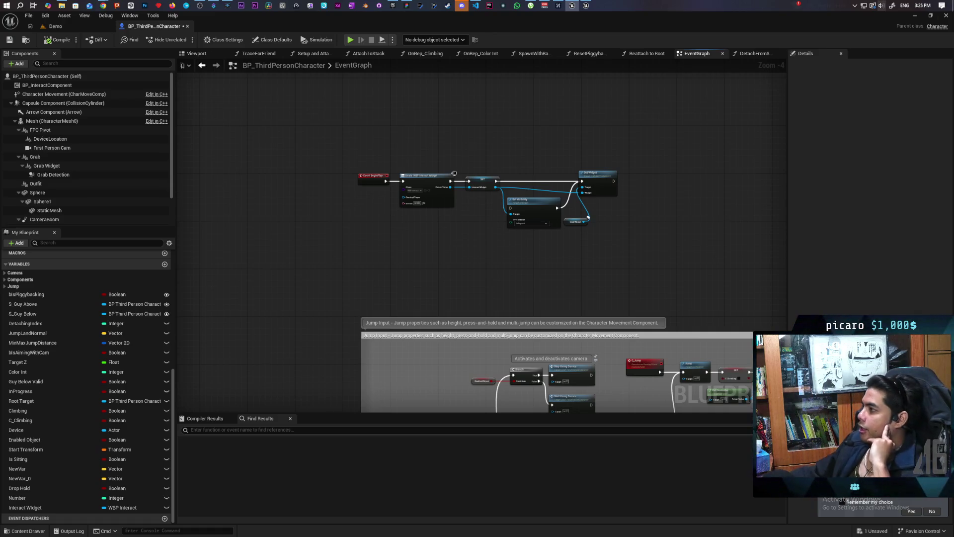
{"action": "left_click", "coordinate": [586, 5]}
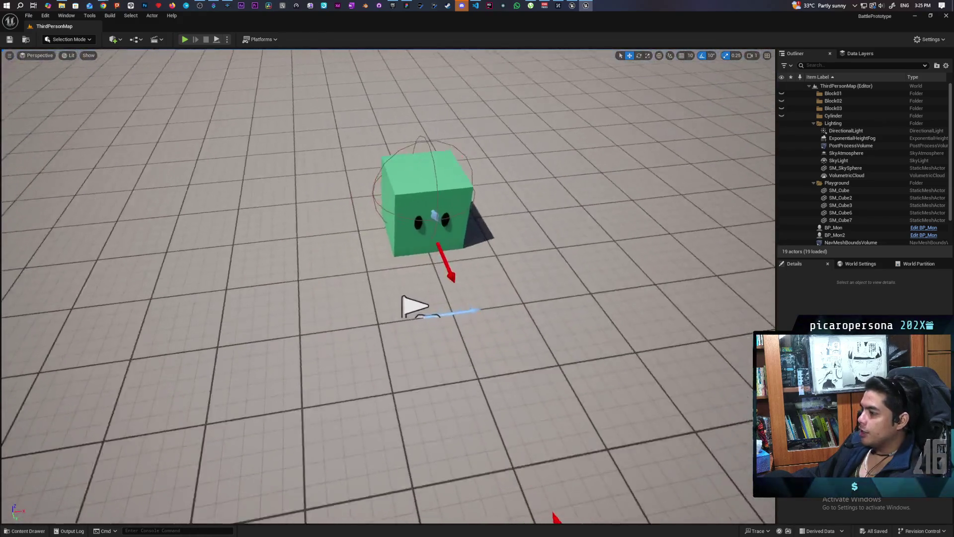
{"action": "mouse_move", "coordinate": [388, 285]}
{"action": "left_mouse_down"}
{"action": "mouse_move", "coordinate": [348, 264]}
{"action": "mouse_move", "coordinate": [447, 259]}
{"action": "mouse_move", "coordinate": [433, 270]}
{"action": "left_mouse_up"}
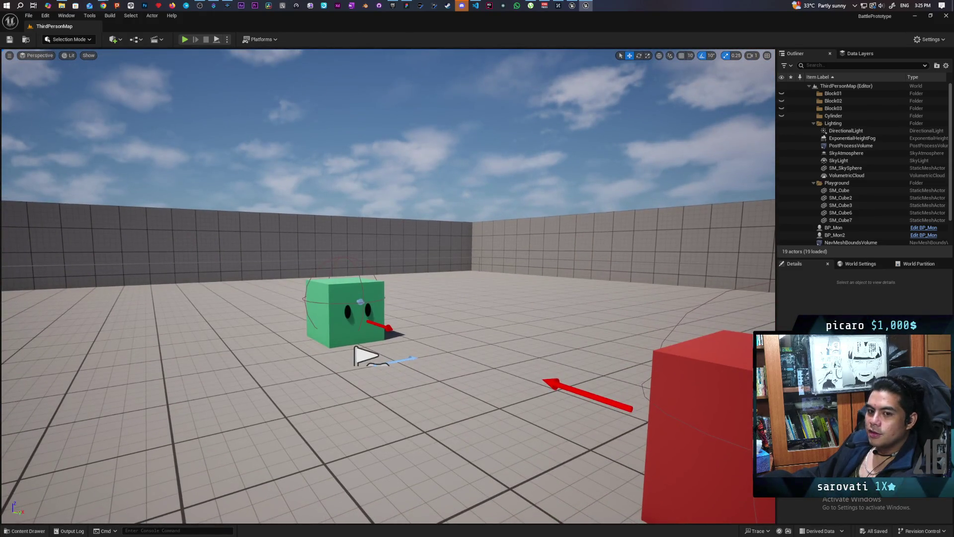
{"action": "left_click_drag", "start_coordinate": [461, 426], "coordinate": [461, 427]}
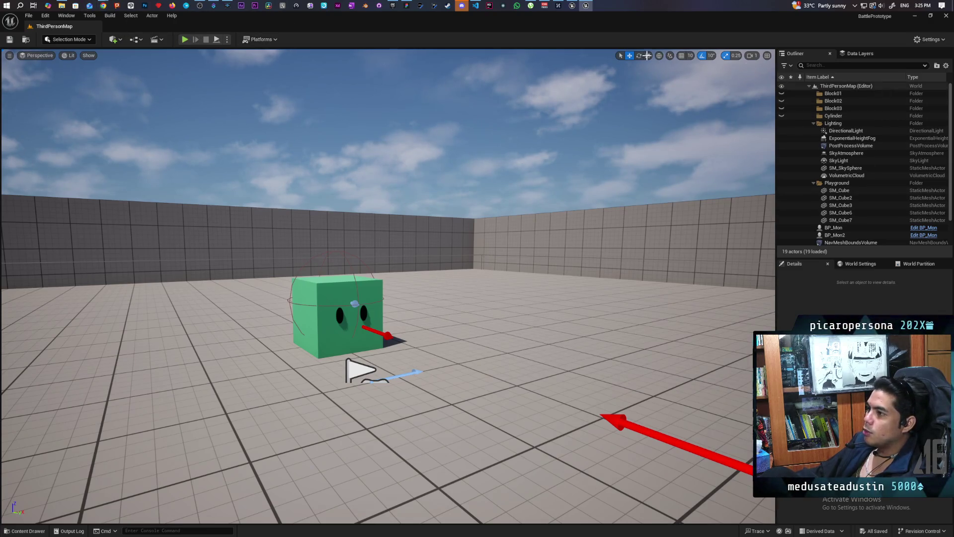
{"action": "left_click", "coordinate": [112, 16]}
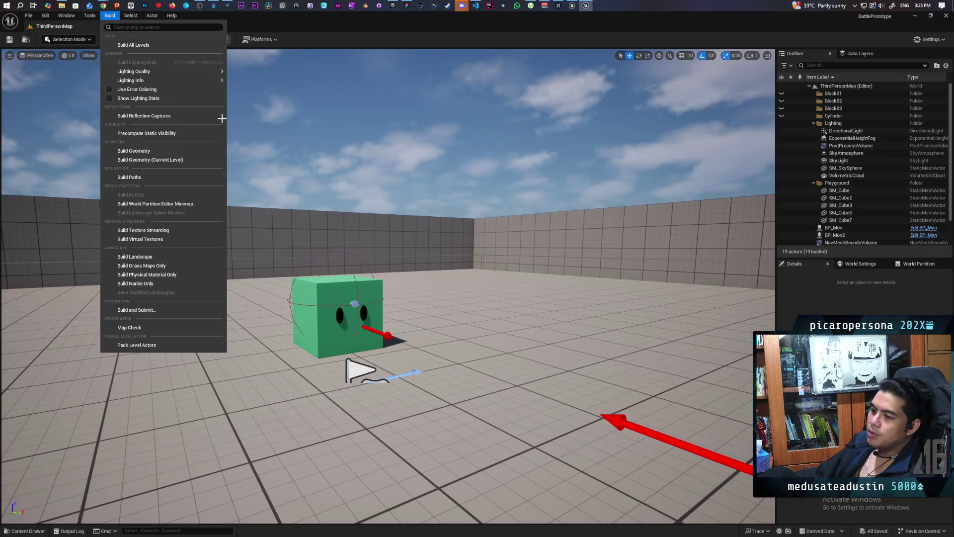
{"action": "left_click", "coordinate": [352, 224]}
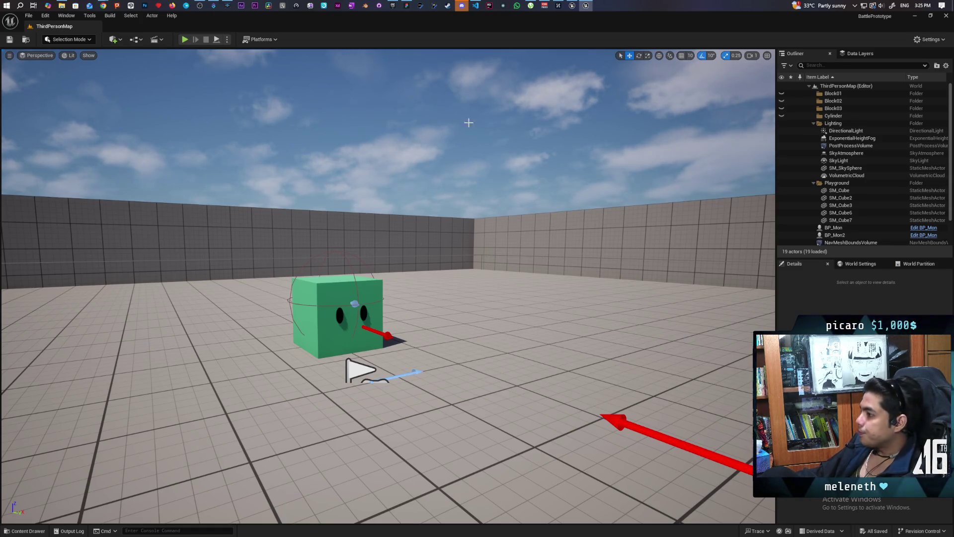
{"action": "left_click_drag", "start_coordinate": [437, 367], "coordinate": [415, 368]}
{"action": "scroll", "coordinate": [574, 323], "scroll_direction": "down", "scroll_amount": 5}
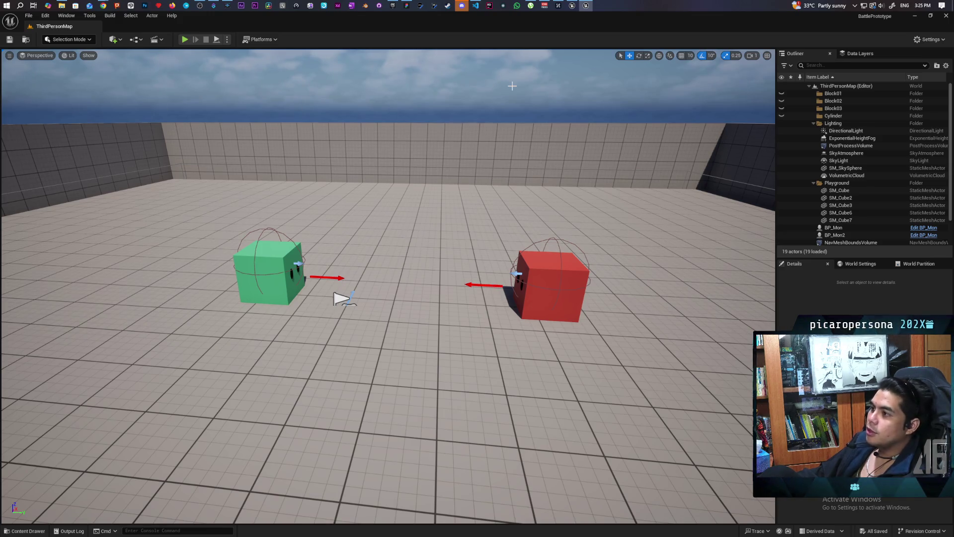
{"action": "mouse_move", "coordinate": [102, 4]}
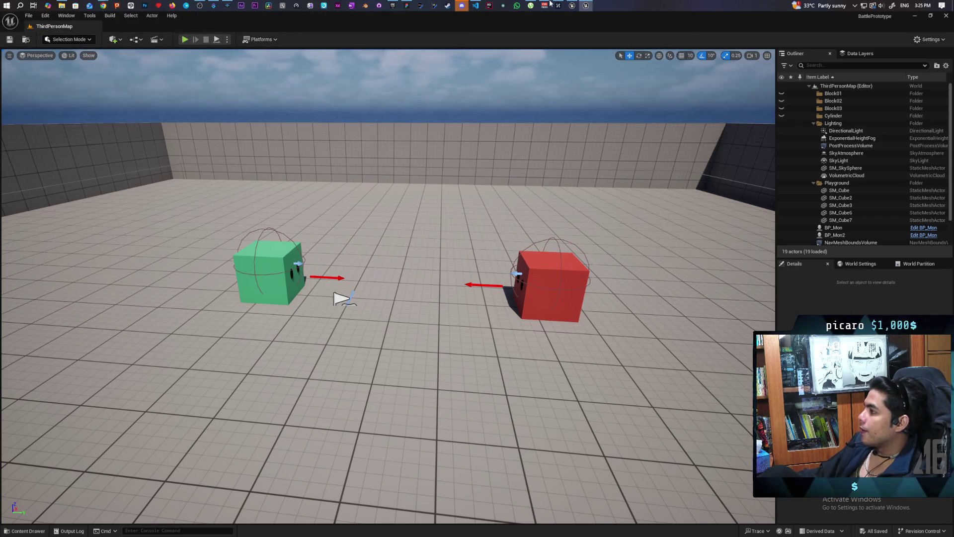
{"action": "mouse_move", "coordinate": [575, 6]}
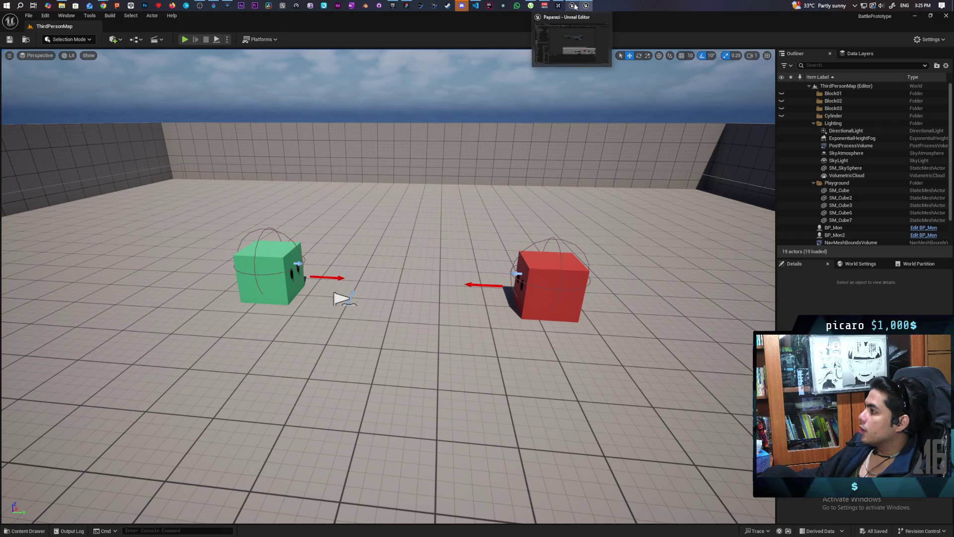
Launch the Tamagotchi_Prototype project from the Epic Games Launcher library
{"action": "left_click", "coordinate": [394, 6]}
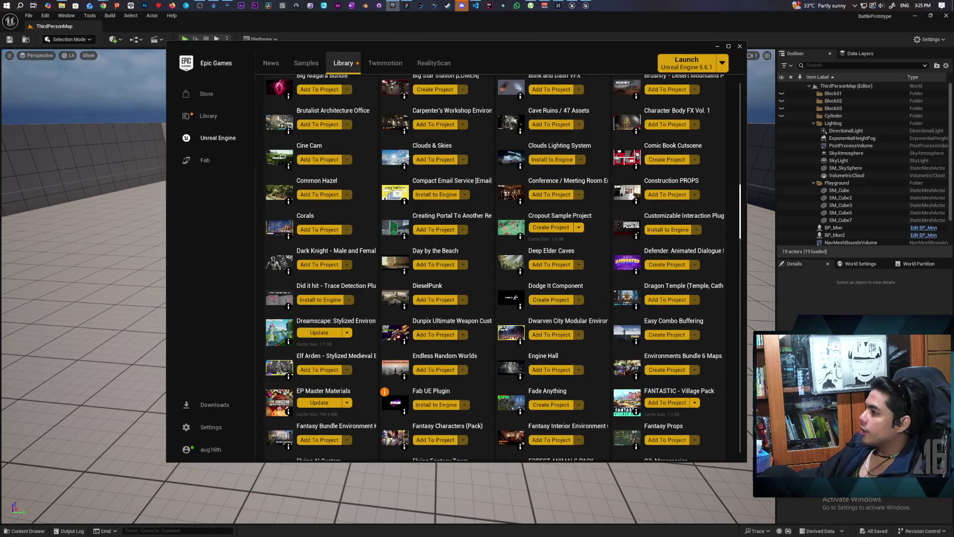
{"action": "scroll", "coordinate": [723, 248], "scroll_direction": "up", "scroll_amount": 10}
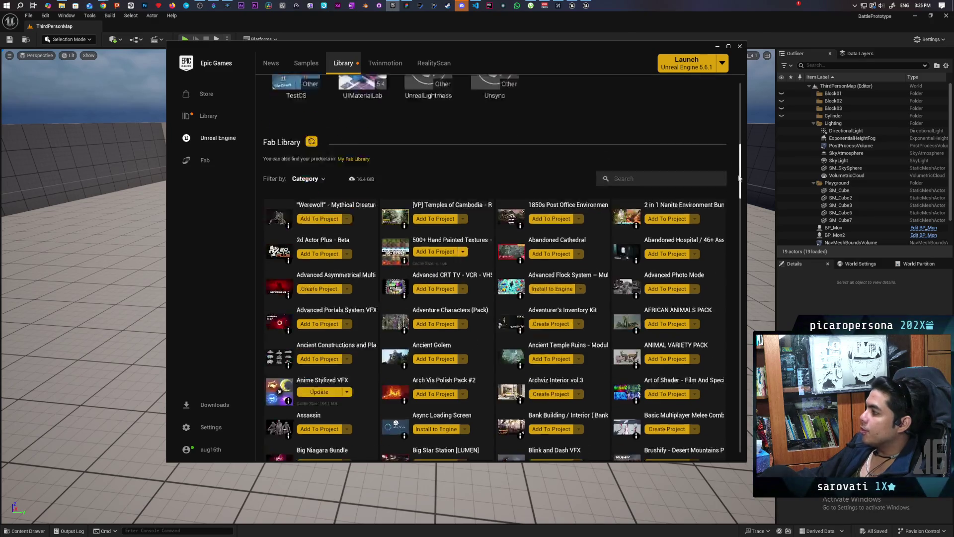
{"action": "left_click_drag", "start_coordinate": [739, 178], "coordinate": [741, 99]}
{"action": "scroll", "coordinate": [553, 222], "scroll_direction": "down", "scroll_amount": 4}
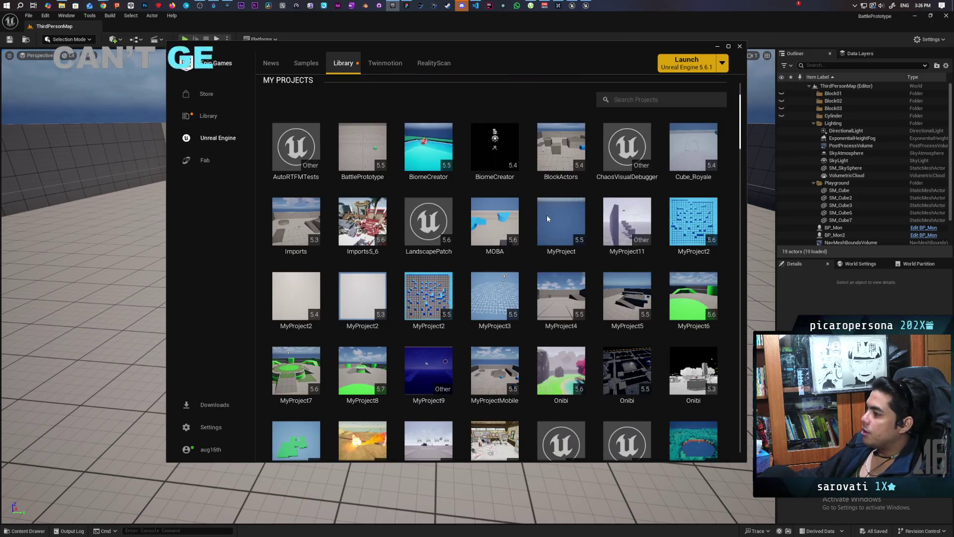
{"action": "double_click", "coordinate": [702, 380]}
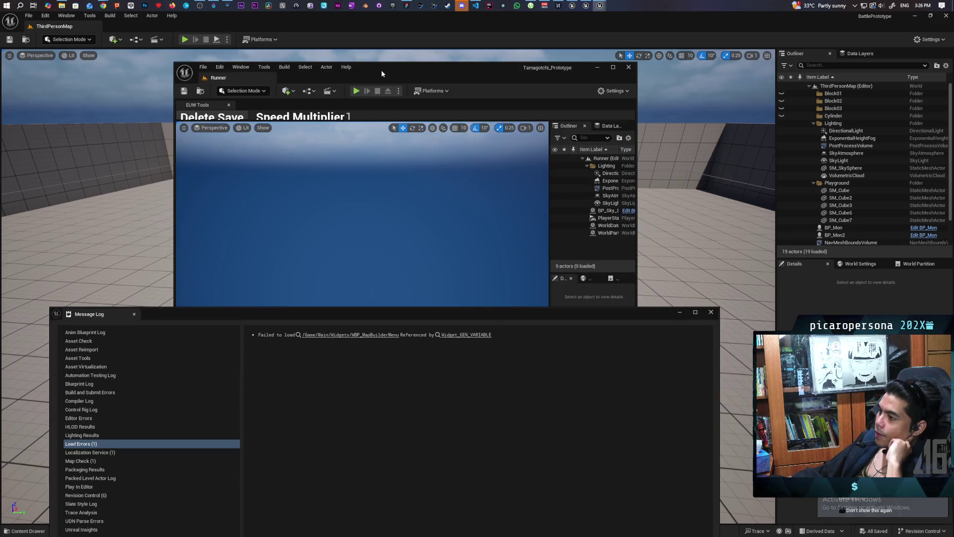
Dismiss the load errors, open the LevelBuilder map from Maps, maximize the window and play it
{"action": "left_click", "coordinate": [711, 312]}
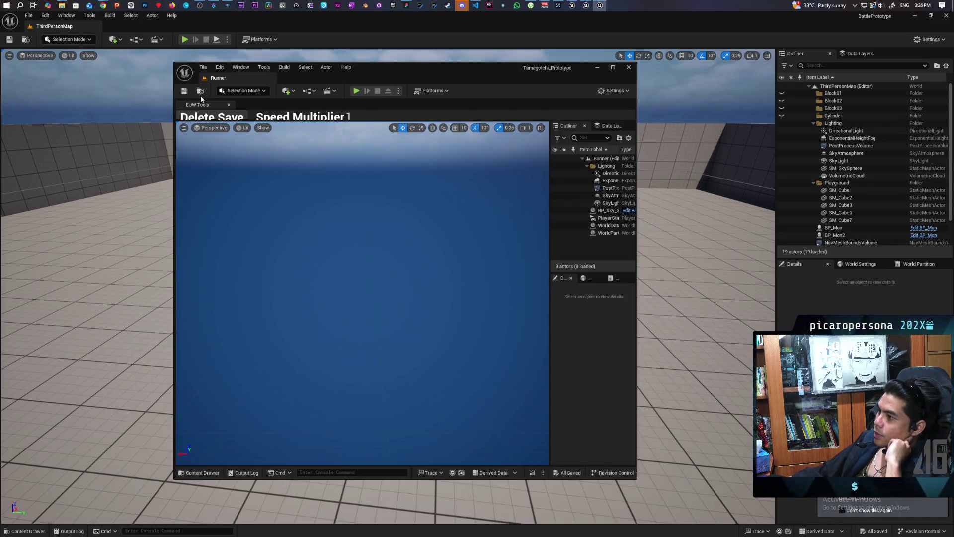
{"action": "left_click", "coordinate": [201, 91]}
{"action": "double_click", "coordinate": [326, 362]}
{"action": "left_click_drag", "start_coordinate": [454, 70], "coordinate": [195, 1]}
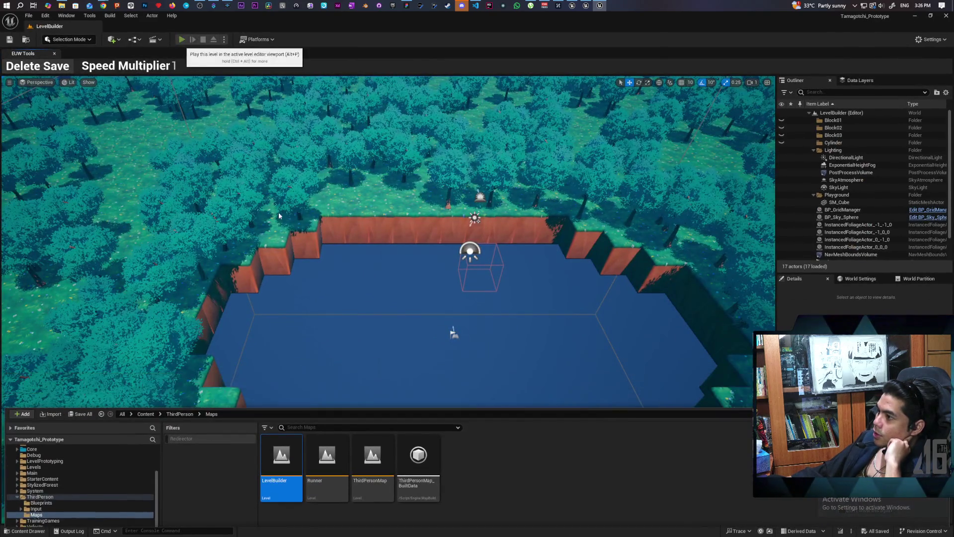
{"action": "left_click", "coordinate": [182, 39]}
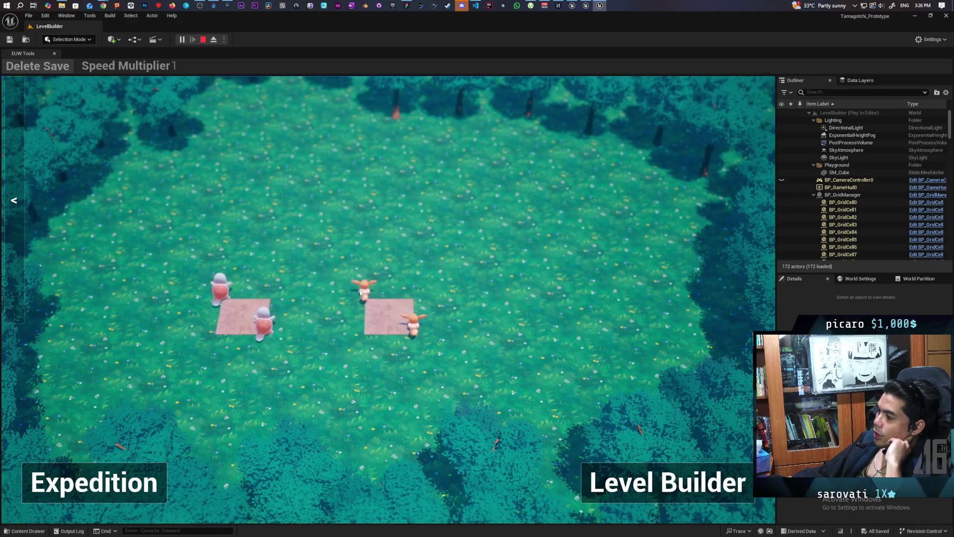
Get a close-up of an Eevee and fill its yellow stat bar
{"action": "left_click", "coordinate": [364, 291]}
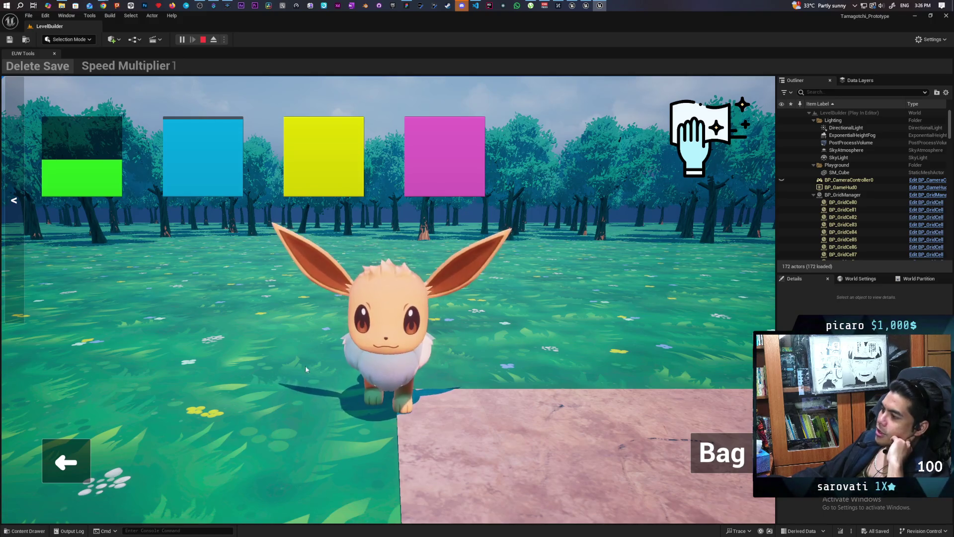
{"action": "left_click", "coordinate": [443, 340]}
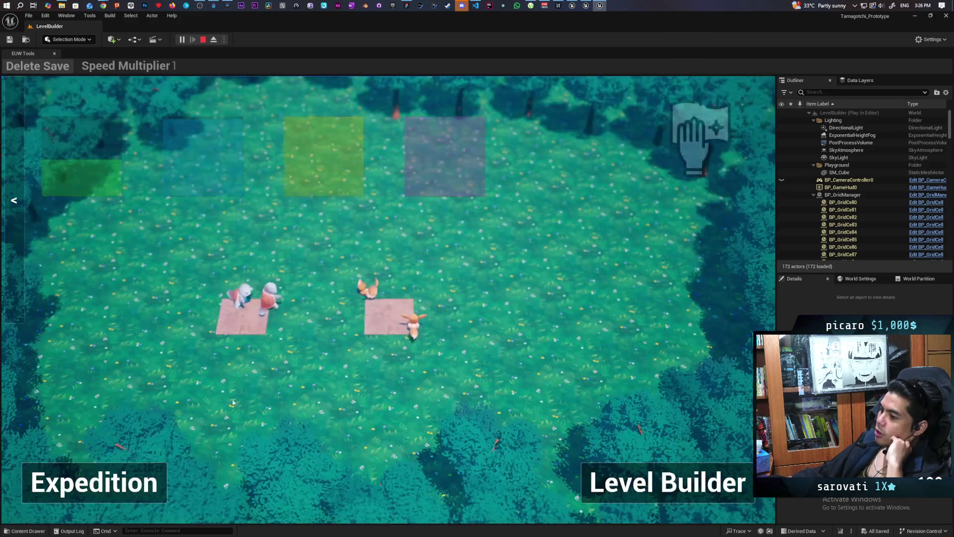
{"action": "left_click", "coordinate": [413, 334]}
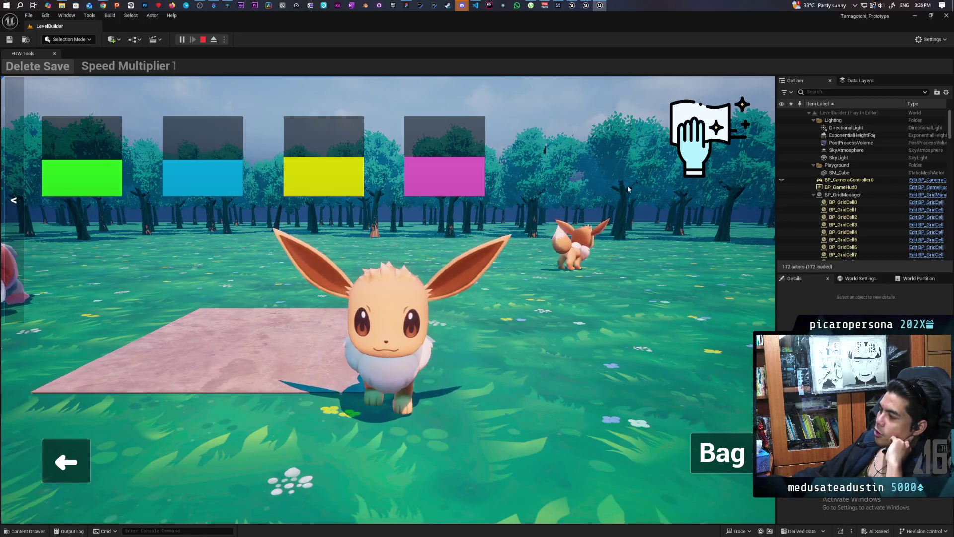
{"action": "left_click", "coordinate": [331, 191]}
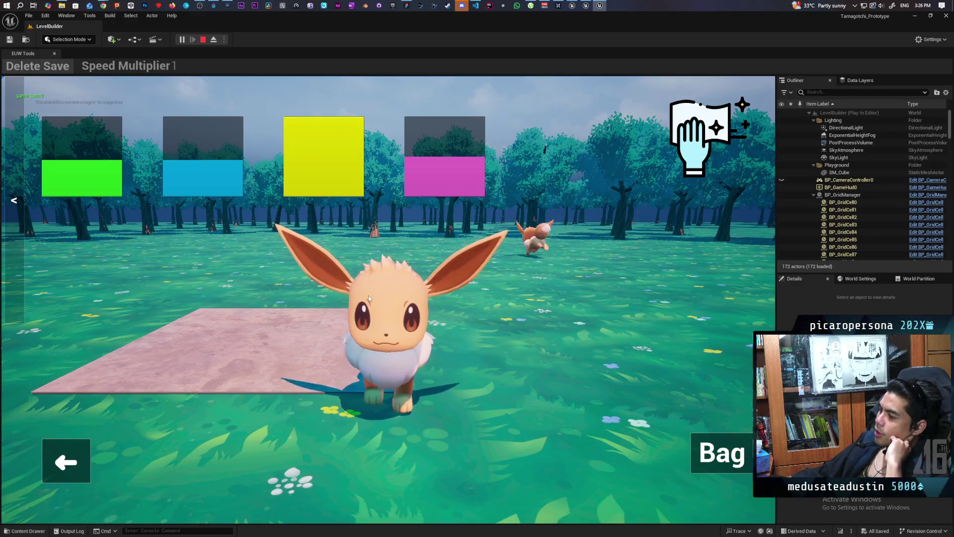
Pet Eevee to raise the magenta bar, then give it a Bag water drop to fill the blue bar
{"action": "left_click", "coordinate": [383, 271]}
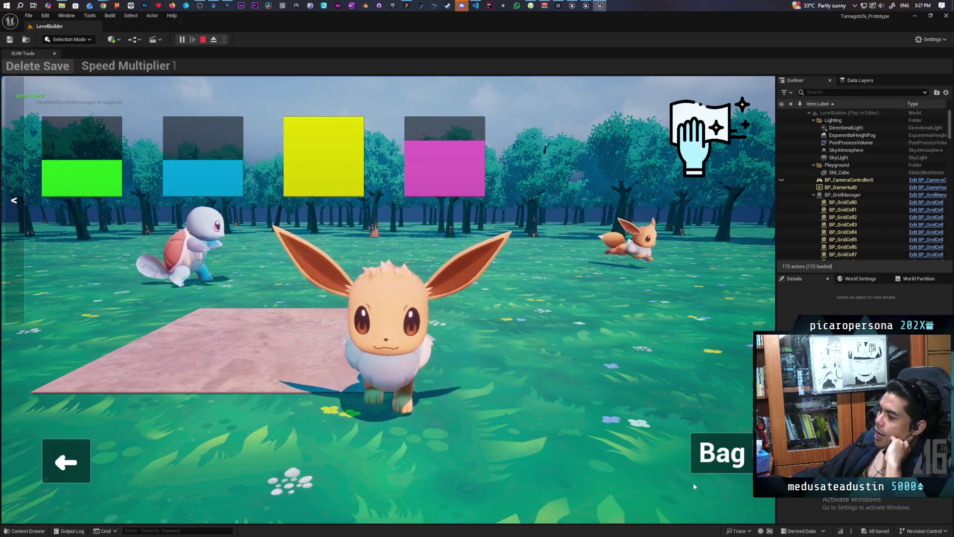
{"action": "left_click", "coordinate": [733, 462]}
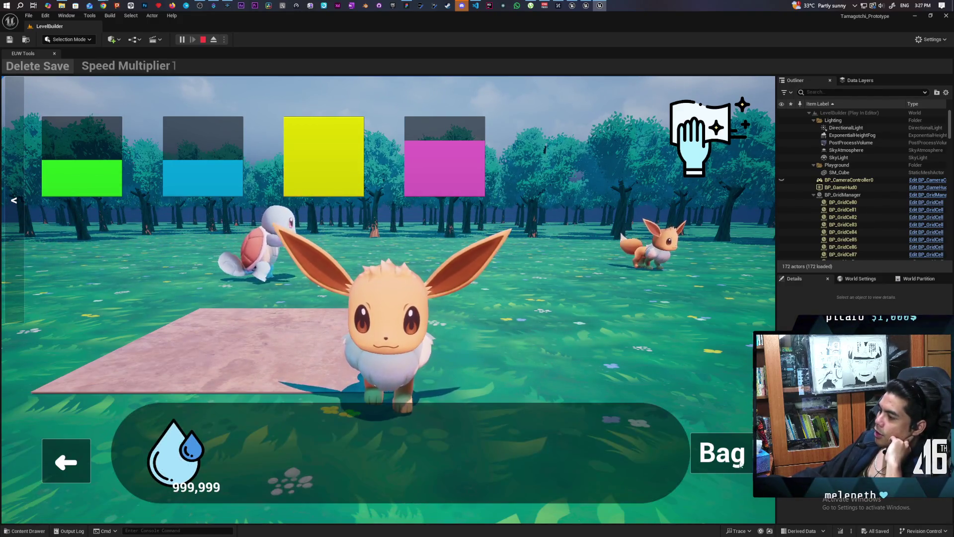
{"action": "left_click", "coordinate": [174, 450]}
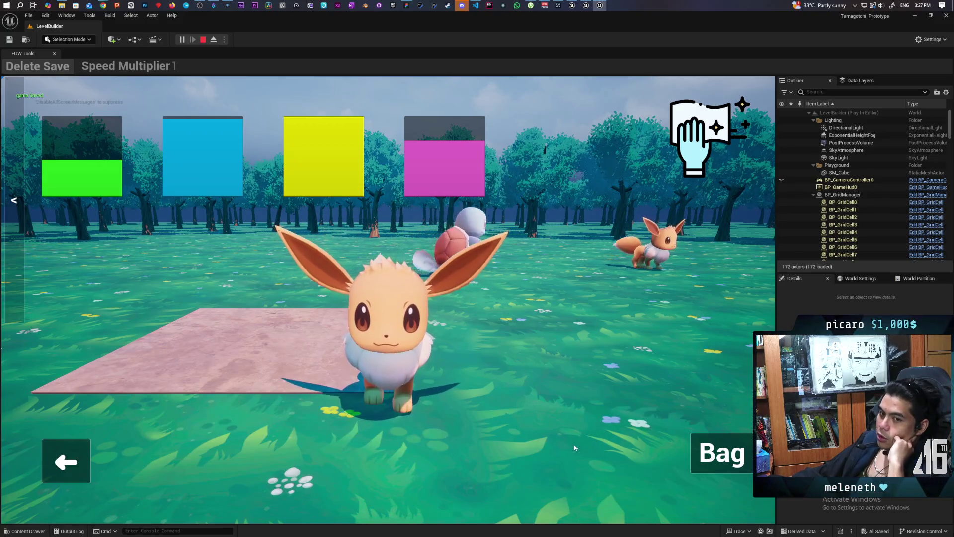
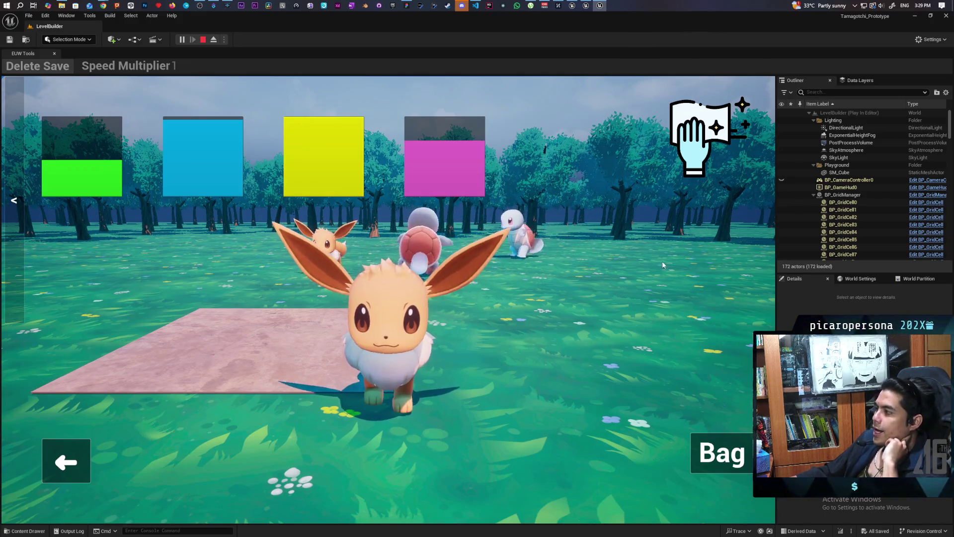
Give Eevee water twice from the inventory bar, then go back to the overhead field view
{"action": "left_click", "coordinate": [758, 452]}
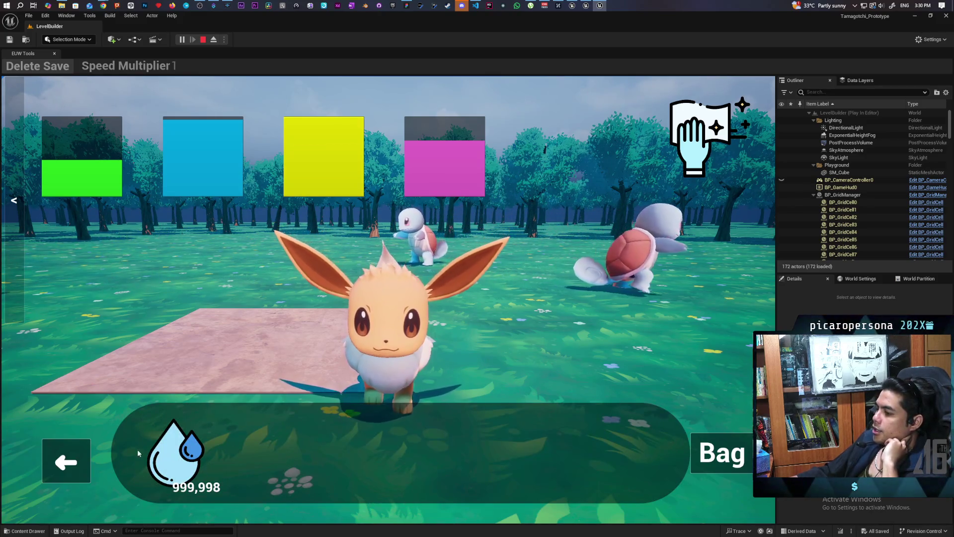
{"action": "left_click_drag", "start_coordinate": [169, 455], "coordinate": [383, 422]}
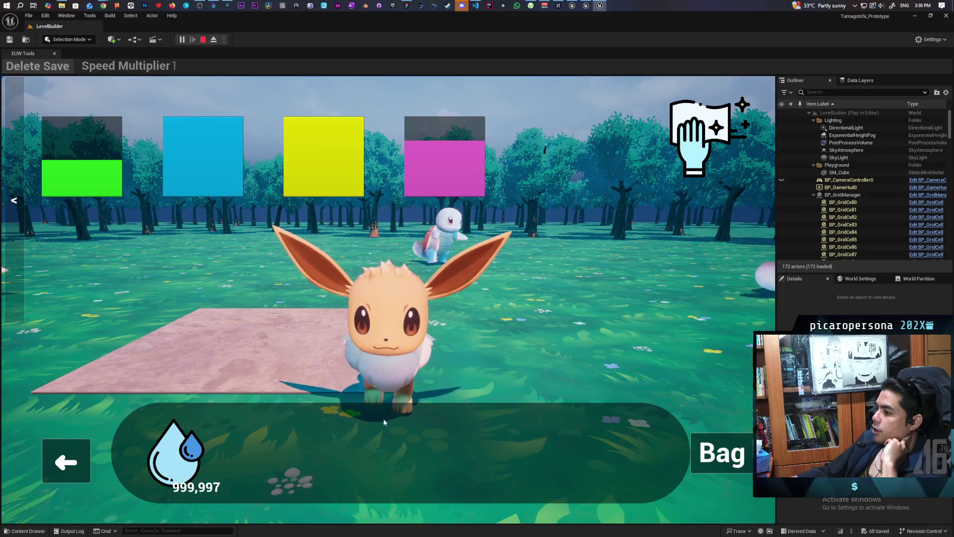
{"action": "left_click_drag", "start_coordinate": [181, 463], "coordinate": [320, 457]}
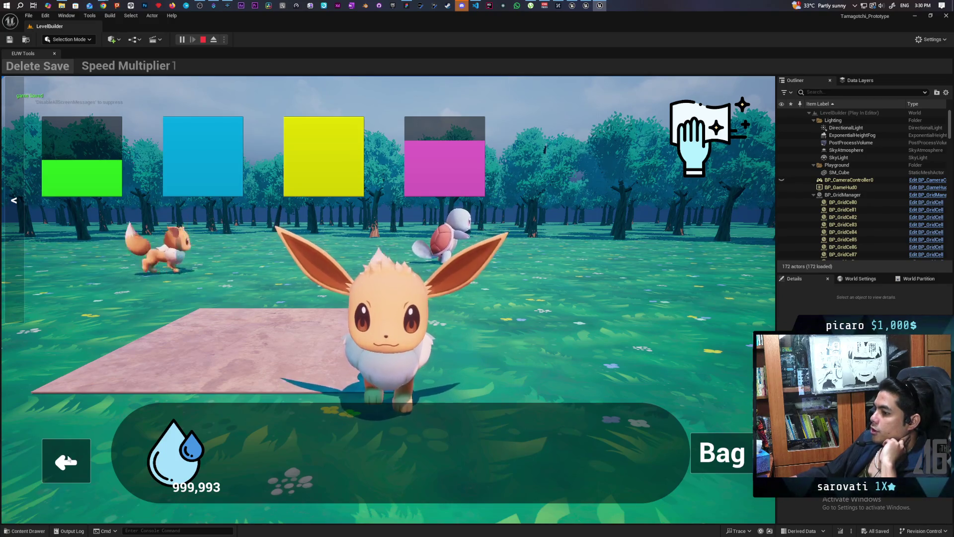
{"action": "left_click", "coordinate": [67, 461]}
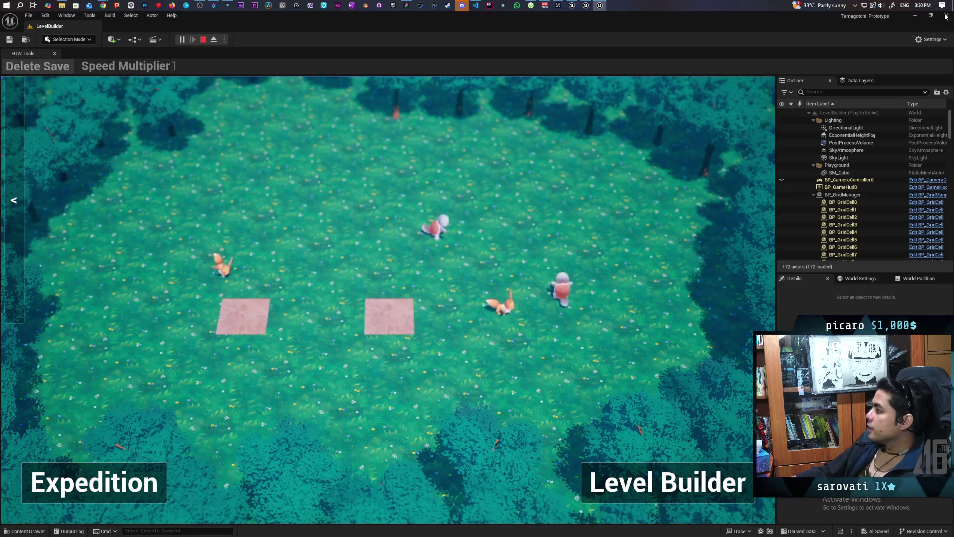
Stop the Play In Editor session with Esc and minimize the LevelBuilder project window
{"action": "key", "text": "Escape"}
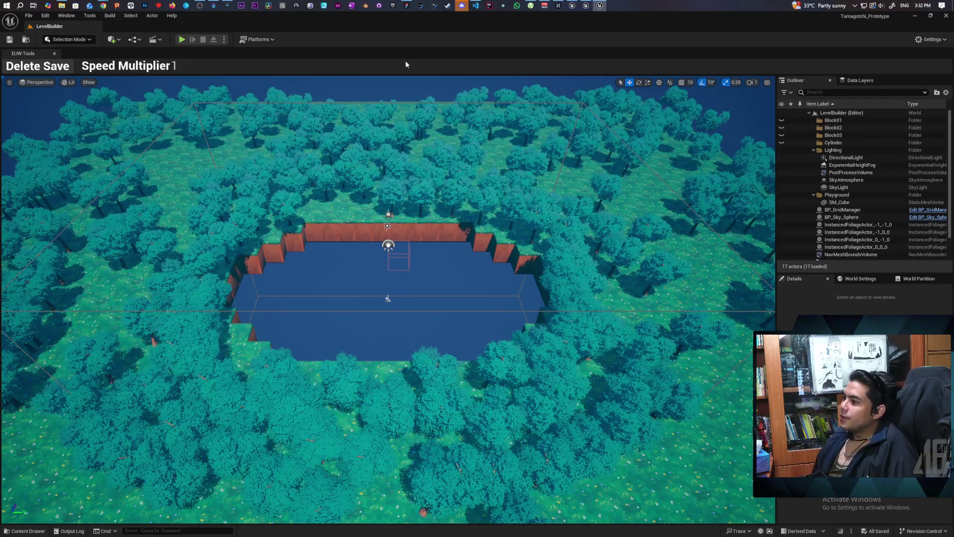
{"action": "left_click", "coordinate": [915, 19]}
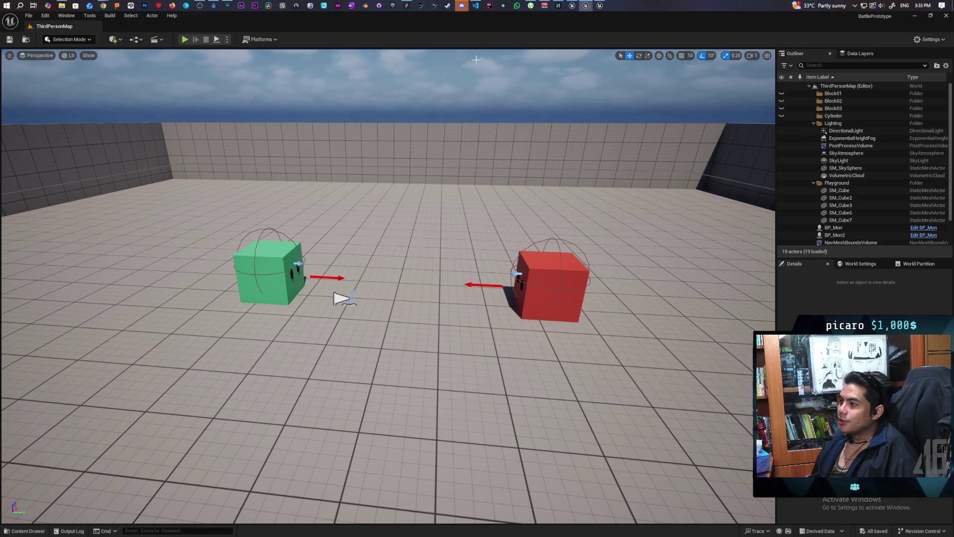
Minimize the BattlePrototype level editor to reveal the BP_ThirdPersonCharacter EventGraph
{"action": "left_click", "coordinate": [917, 16]}
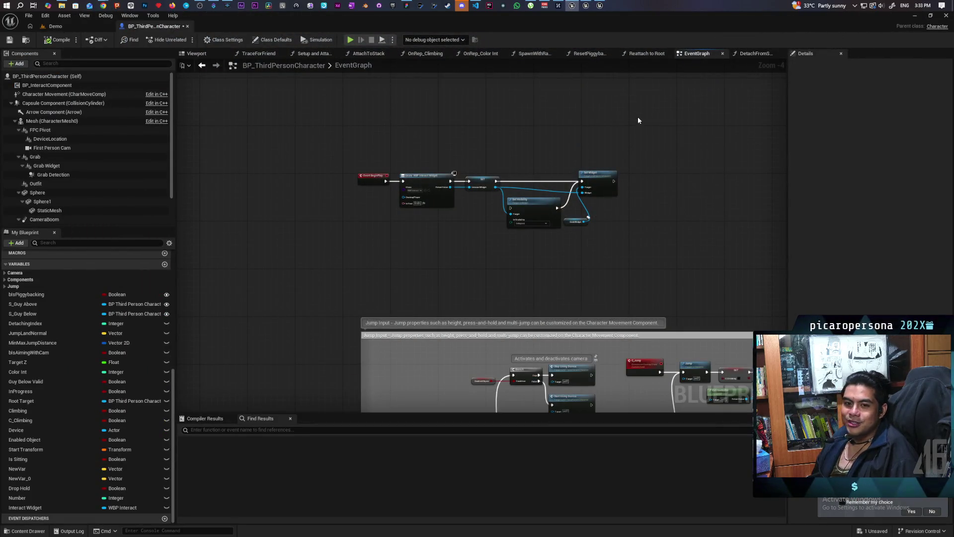
Center the Event BeginPlay node chain in the EventGraph, select it, then deselect it
{"action": "scroll", "coordinate": [534, 137], "scroll_direction": "down", "scroll_amount": 2}
{"action": "scroll", "coordinate": [496, 154], "scroll_direction": "down", "scroll_amount": 3}
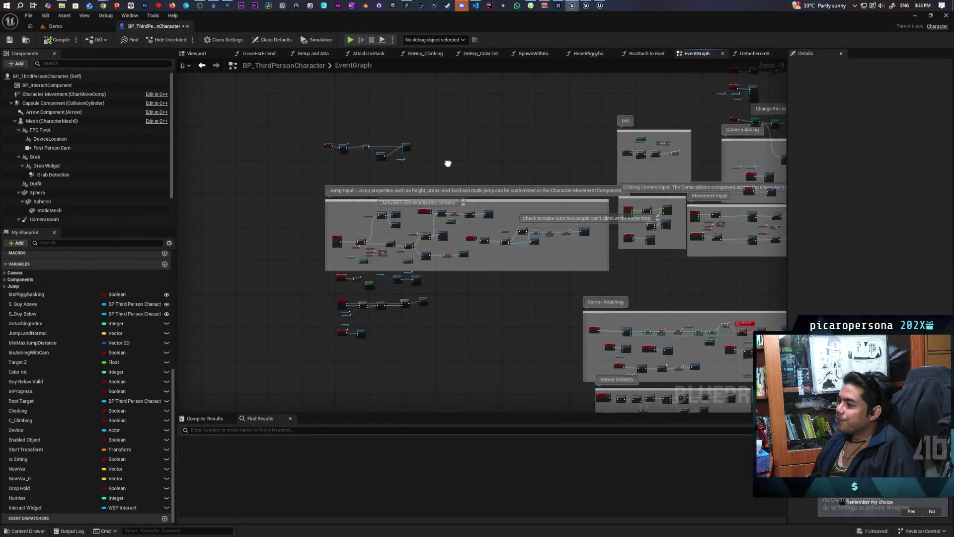
{"action": "scroll", "coordinate": [475, 156], "scroll_direction": "up", "scroll_amount": 6}
{"action": "left_click_drag", "start_coordinate": [297, 176], "coordinate": [397, 315]}
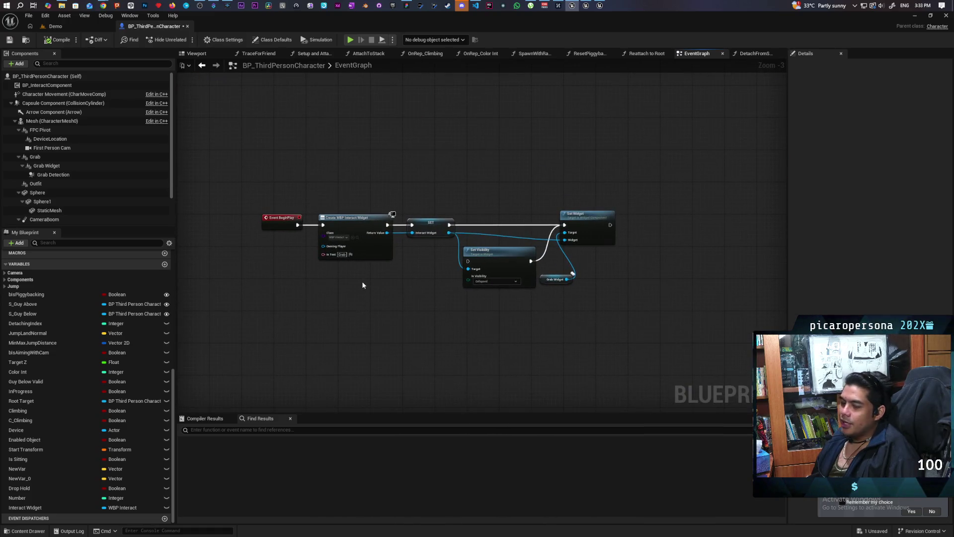
{"action": "left_click_drag", "start_coordinate": [217, 200], "coordinate": [703, 220]}
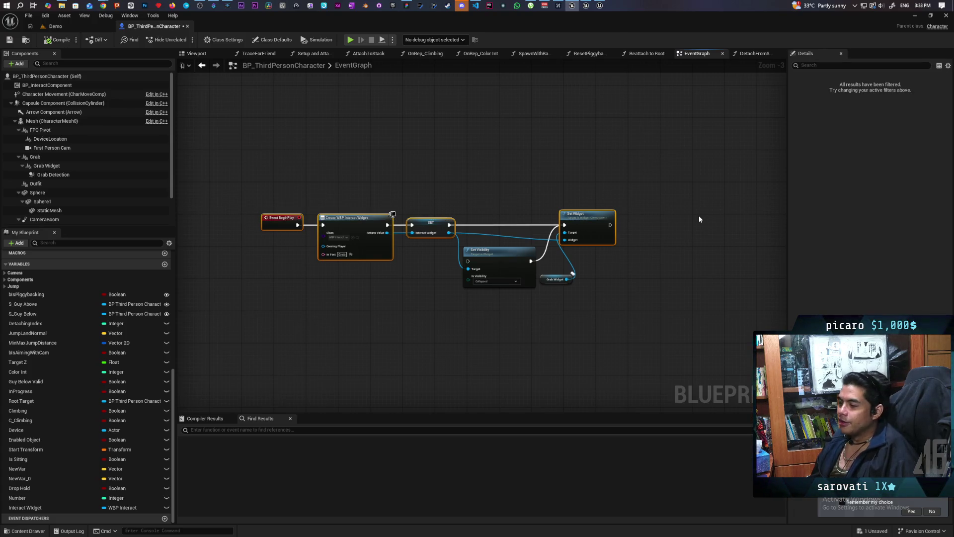
{"action": "left_click", "coordinate": [700, 219]}
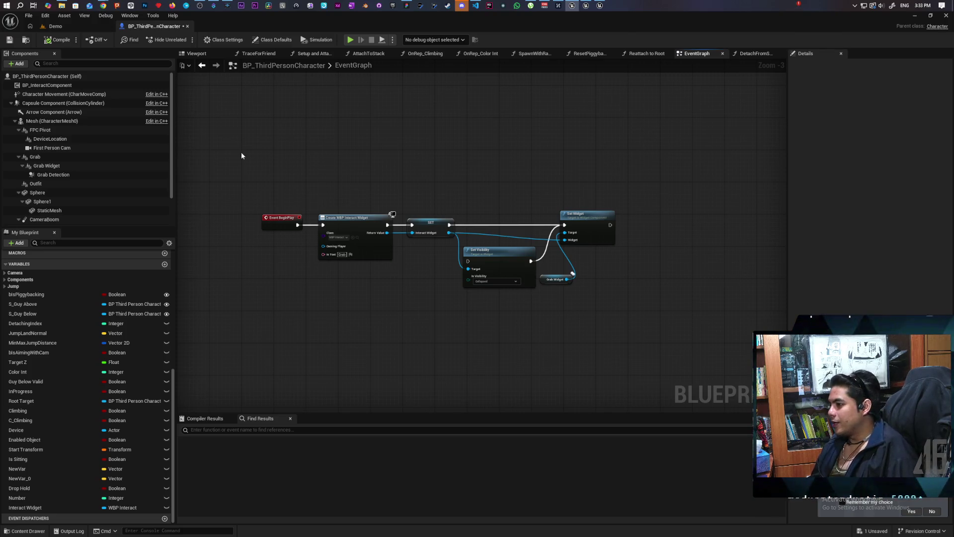
Look over the other EventGraph nodes, then minimize Unreal and open the tldraw canvas context menu
{"action": "scroll", "coordinate": [287, 175], "scroll_direction": "down", "scroll_amount": 5}
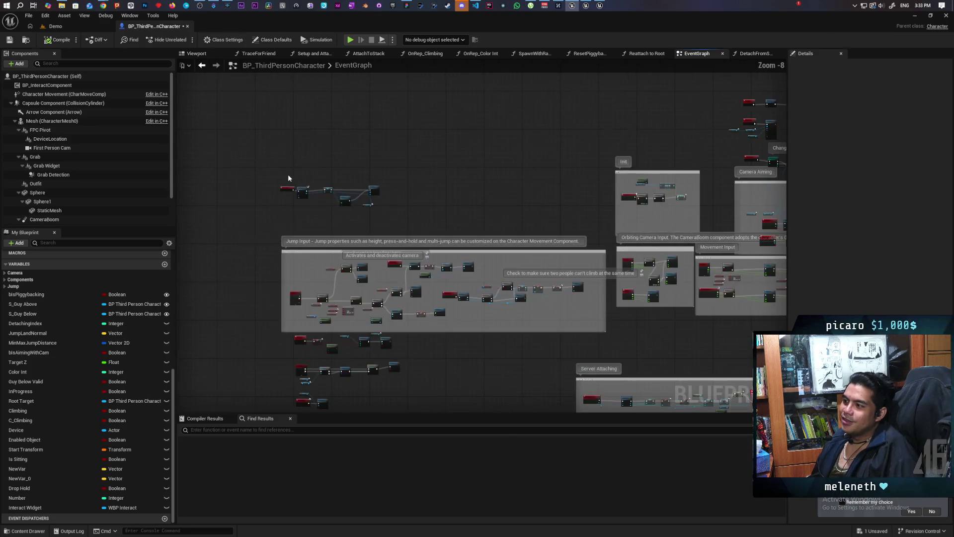
{"action": "left_click_drag", "start_coordinate": [471, 207], "coordinate": [465, 148]}
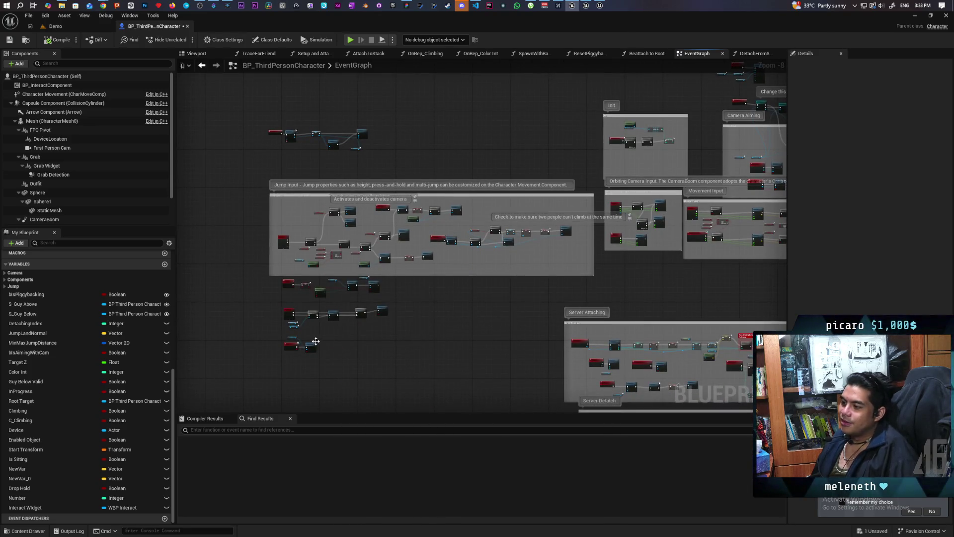
{"action": "scroll", "coordinate": [319, 342], "scroll_direction": "up", "scroll_amount": 4}
{"action": "scroll", "coordinate": [388, 330], "scroll_direction": "up", "scroll_amount": 2}
{"action": "scroll", "coordinate": [412, 308], "scroll_direction": "down", "scroll_amount": 2}
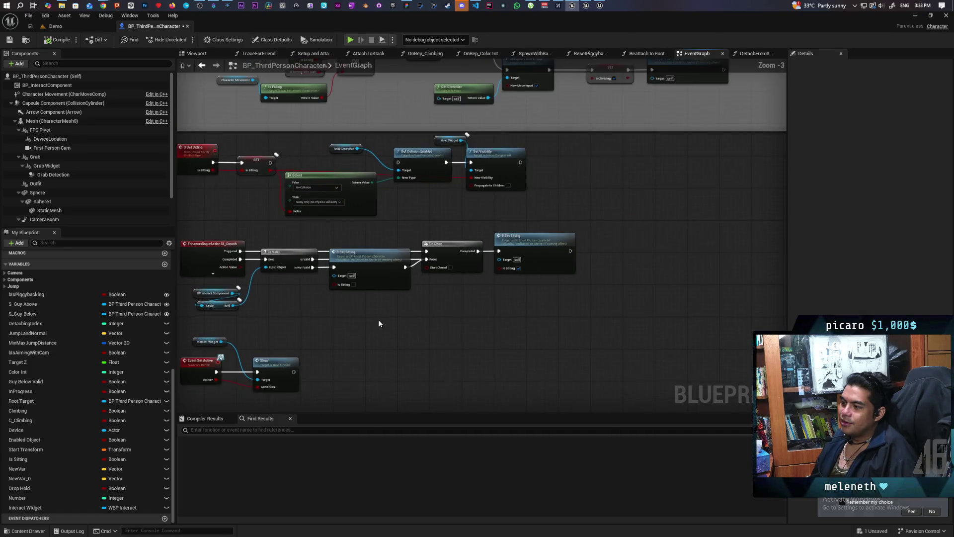
{"action": "scroll", "coordinate": [456, 286], "scroll_direction": "up", "scroll_amount": 1}
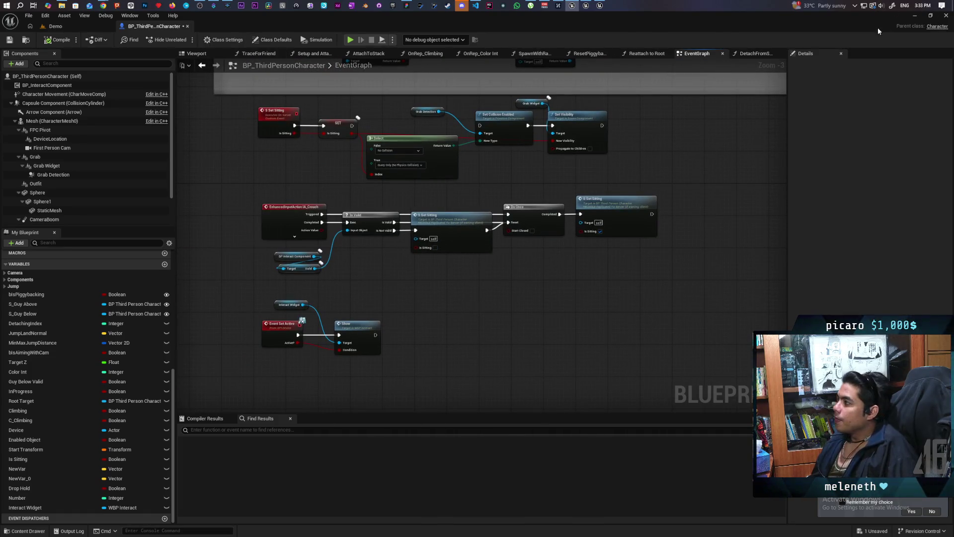
{"action": "left_click", "coordinate": [913, 17]}
{"action": "right_click", "coordinate": [617, 298]}
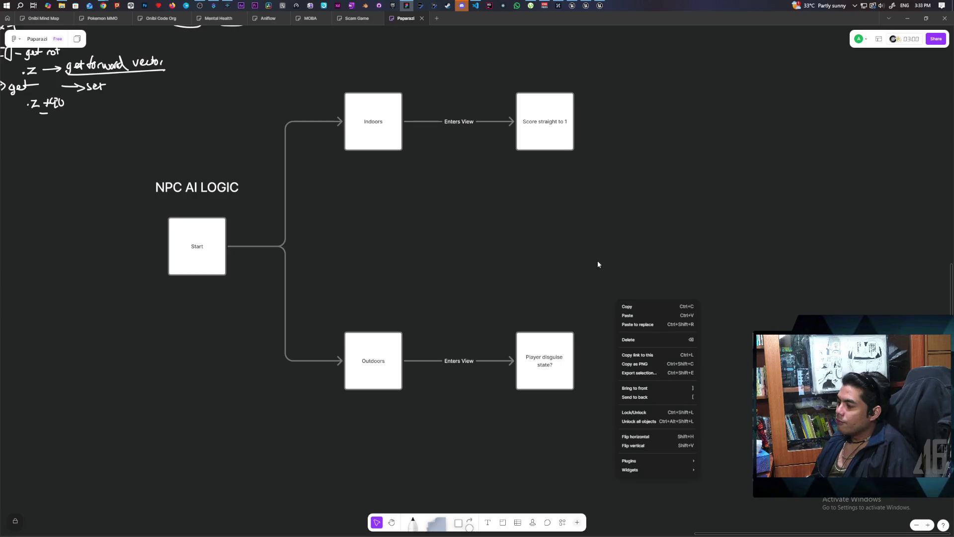
{"action": "left_click", "coordinate": [598, 266]}
{"action": "mouse_move", "coordinate": [599, 267]}
{"action": "left_mouse_down"}
{"action": "mouse_move", "coordinate": [523, 238]}
{"action": "mouse_move", "coordinate": [562, 245]}
{"action": "left_mouse_up"}
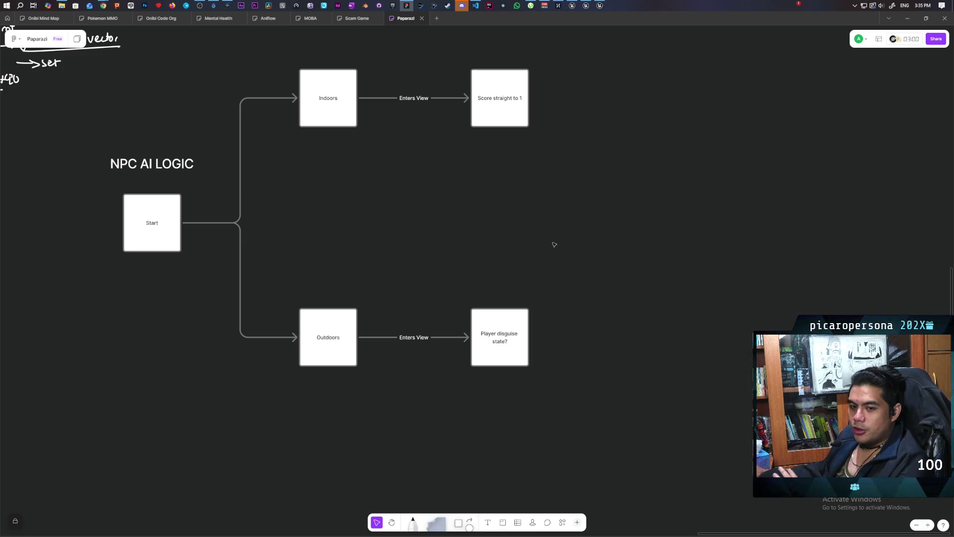
{"action": "mouse_move", "coordinate": [620, 360]}
{"action": "left_mouse_down"}
{"action": "mouse_move", "coordinate": [575, 241]}
{"action": "mouse_move", "coordinate": [584, 263]}
{"action": "mouse_move", "coordinate": [609, 274]}
{"action": "left_mouse_up"}
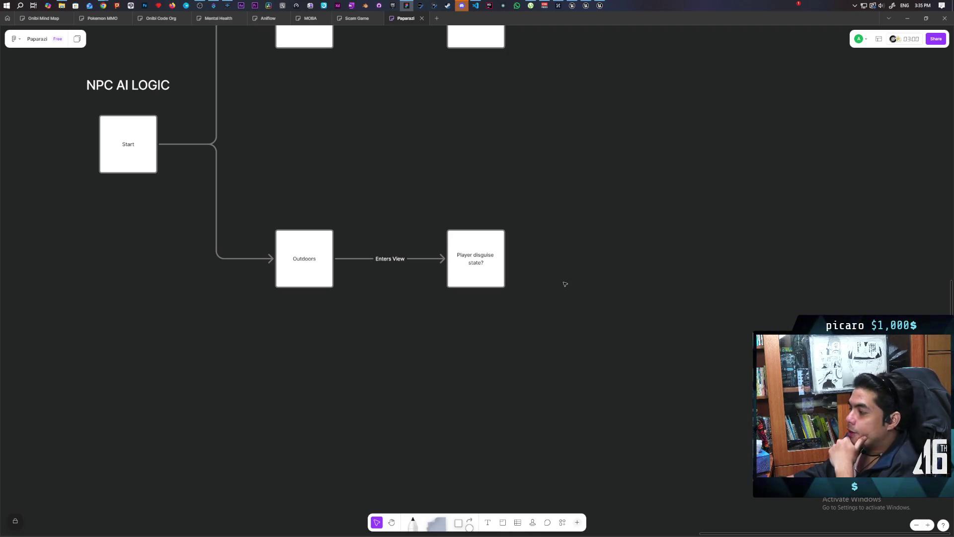
Draw an arrow down from 'Player disguise state?' into a new square box labelled 'Evaluate score'
{"action": "mouse_move", "coordinate": [564, 283]}
{"action": "left_mouse_down"}
{"action": "mouse_move", "coordinate": [552, 332]}
{"action": "mouse_move", "coordinate": [532, 347]}
{"action": "left_mouse_up"}
{"action": "left_click", "coordinate": [455, 344]}
{"action": "mouse_move", "coordinate": [535, 326]}
{"action": "left_mouse_down"}
{"action": "mouse_move", "coordinate": [547, 424]}
{"action": "mouse_move", "coordinate": [528, 456]}
{"action": "mouse_move", "coordinate": [592, 447]}
{"action": "mouse_move", "coordinate": [584, 441]}
{"action": "left_mouse_up"}
{"action": "left_click", "coordinate": [564, 409]}
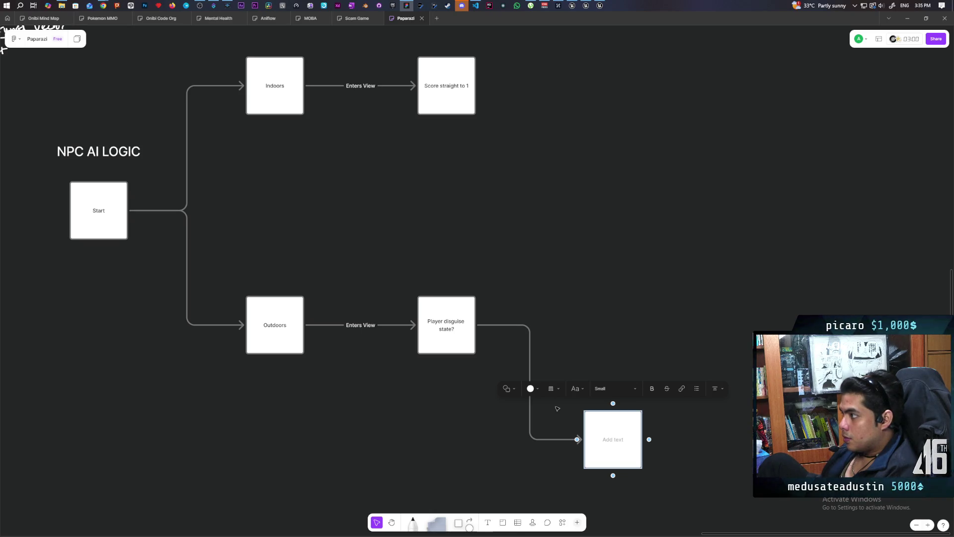
{"action": "type", "text": "Eval"}
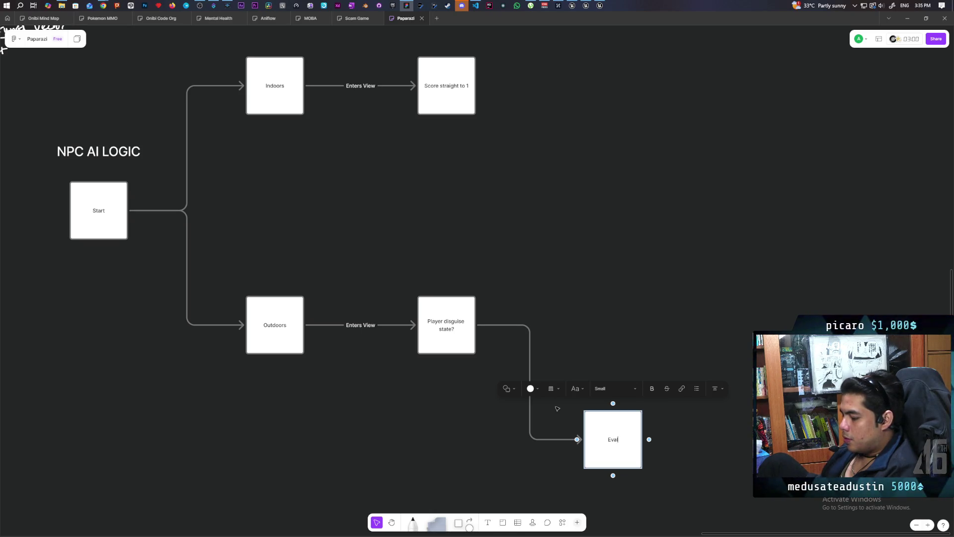
{"action": "type", "text": "uate score"}
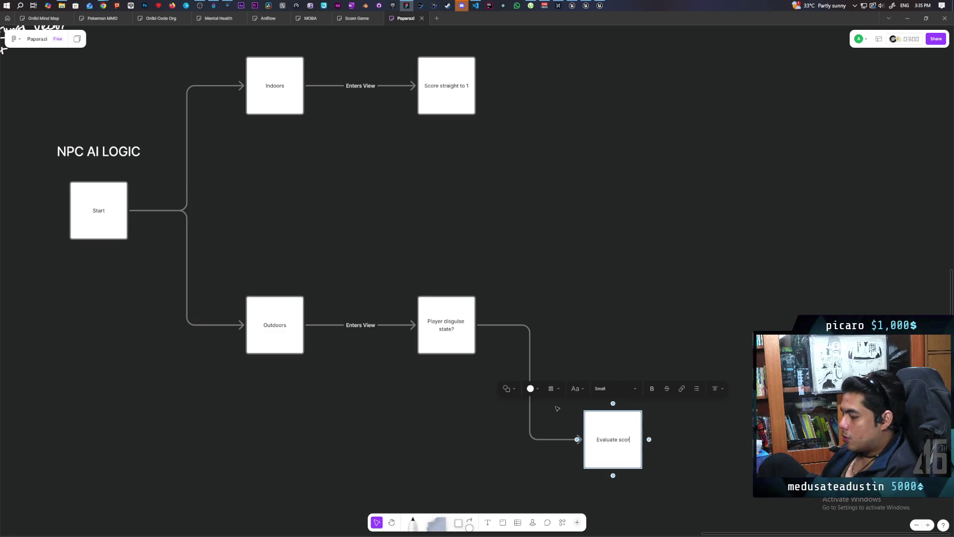
{"action": "left_click", "coordinate": [628, 334]}
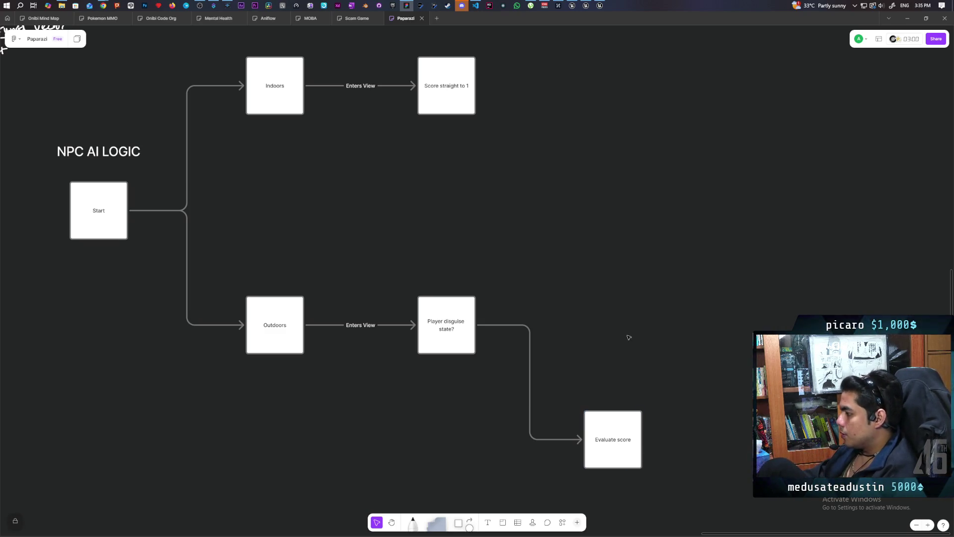
Add an empty label to the arrow into 'Evaluate score' and make its text colour white
{"action": "scroll", "coordinate": [528, 334], "scroll_direction": "down", "scroll_amount": 2}
{"action": "left_click", "coordinate": [535, 338]}
{"action": "left_click", "coordinate": [524, 266]}
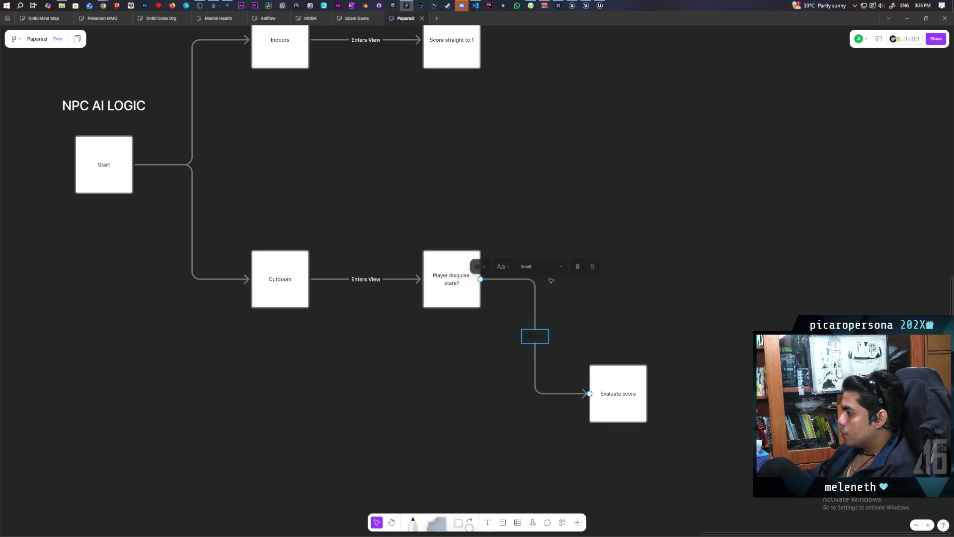
{"action": "left_click", "coordinate": [480, 266]}
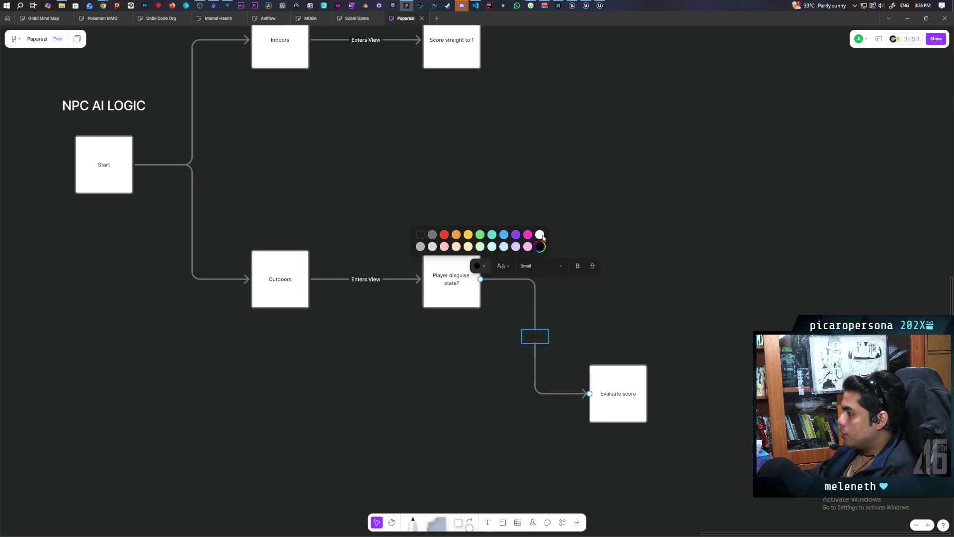
{"action": "left_click", "coordinate": [540, 235]}
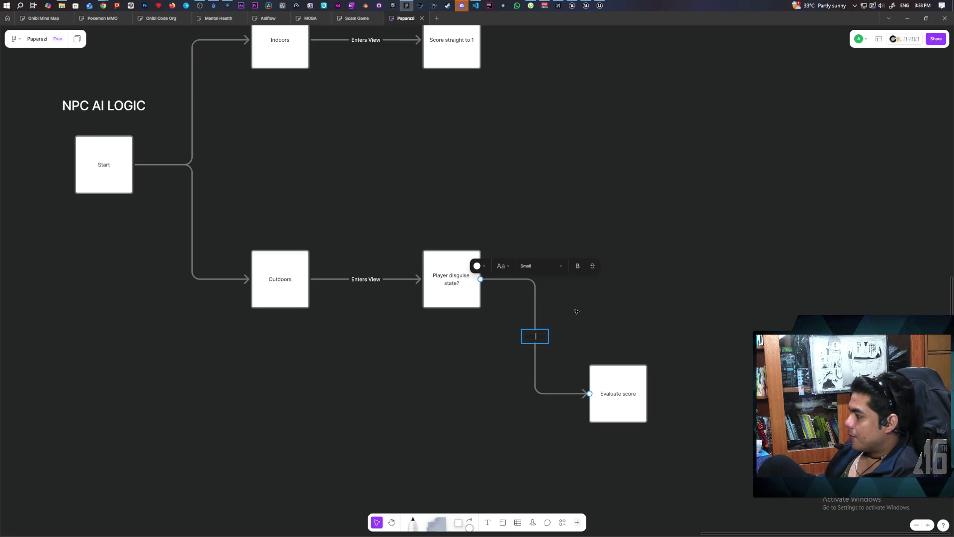
Label the arrow into 'Evaluate score' as 'No Disguise', fixing the typos along the way
{"action": "type", "text": "ss"}
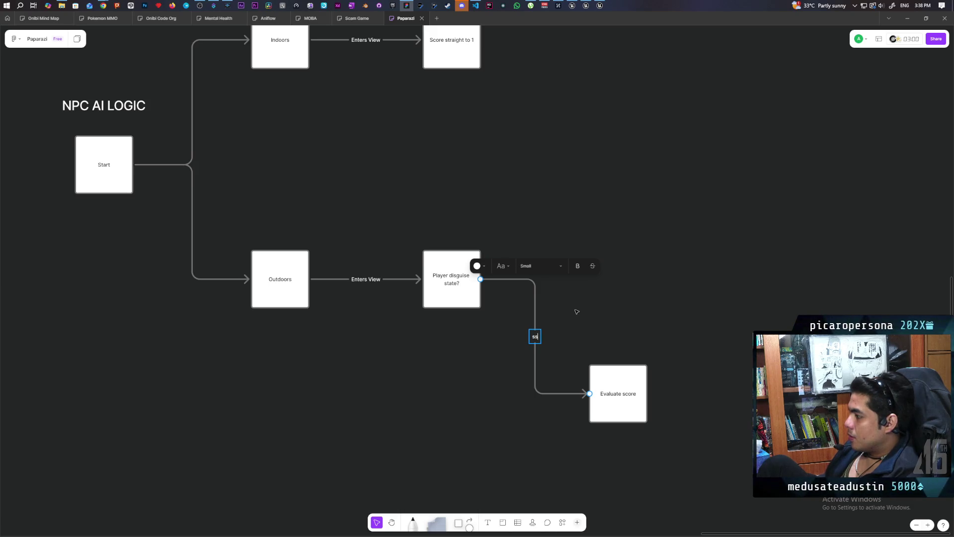
{"action": "key", "text": "BackSpace"}
{"action": "key", "text": "BackSpace"}
{"action": "type", "text": "No"}
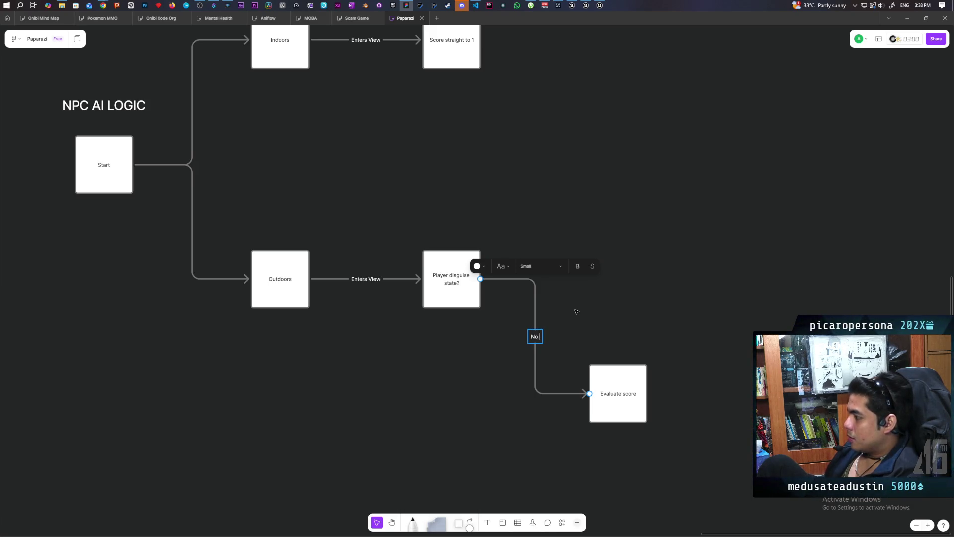
{"action": "type", "text": " Dig"}
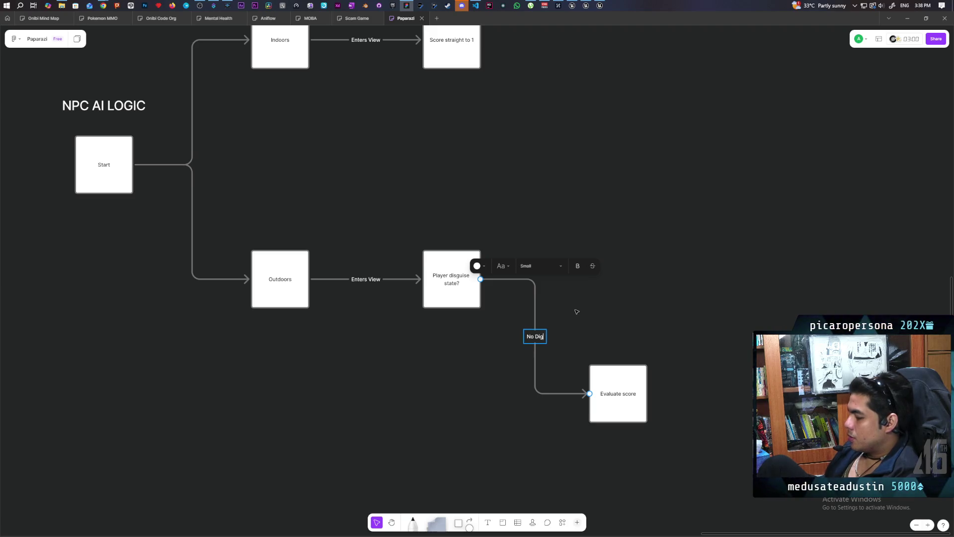
{"action": "key", "text": "BackSpace"}
{"action": "type", "text": "sguise"}
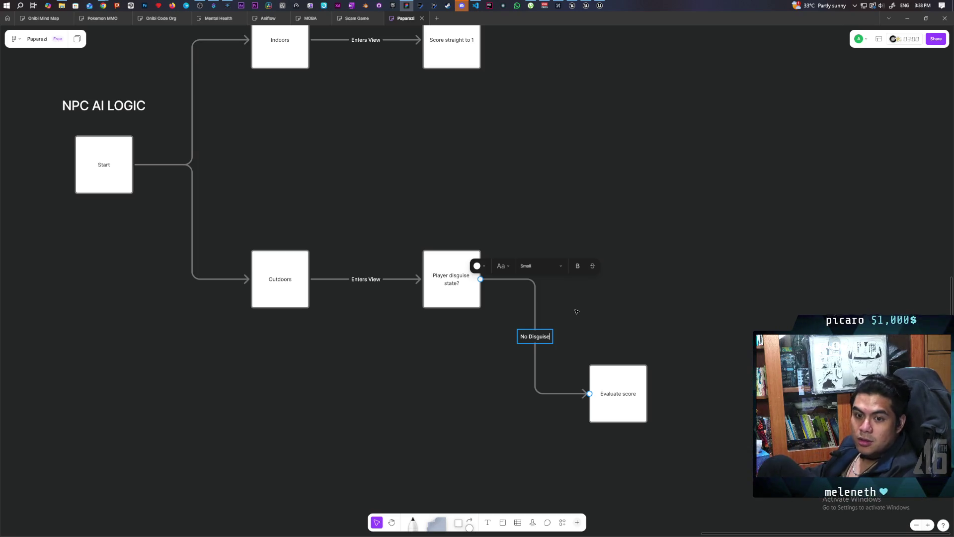
{"action": "left_click", "coordinate": [583, 331]}
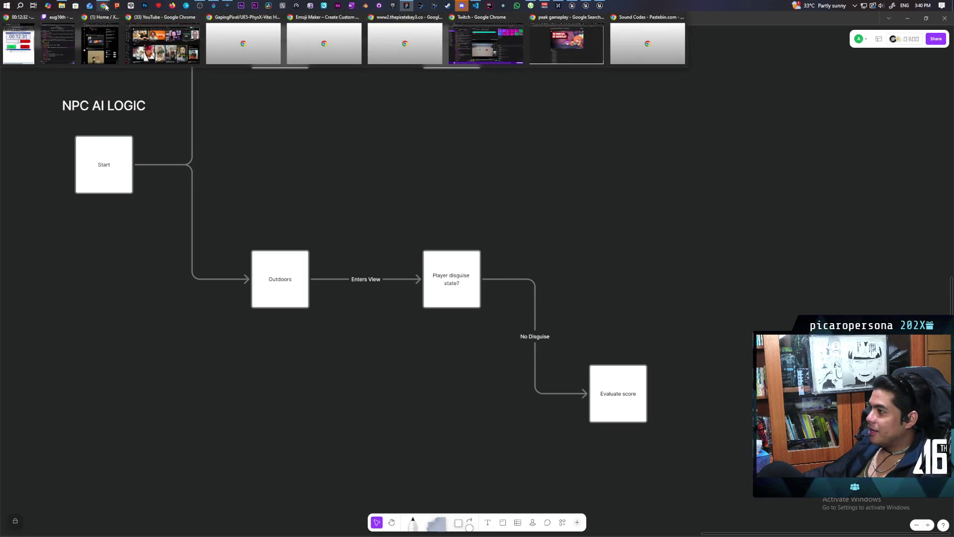
In a new Chrome tab, Google 'how much ram do i need to host 100 players on a server'
{"action": "key", "text": "alt+Tab"}
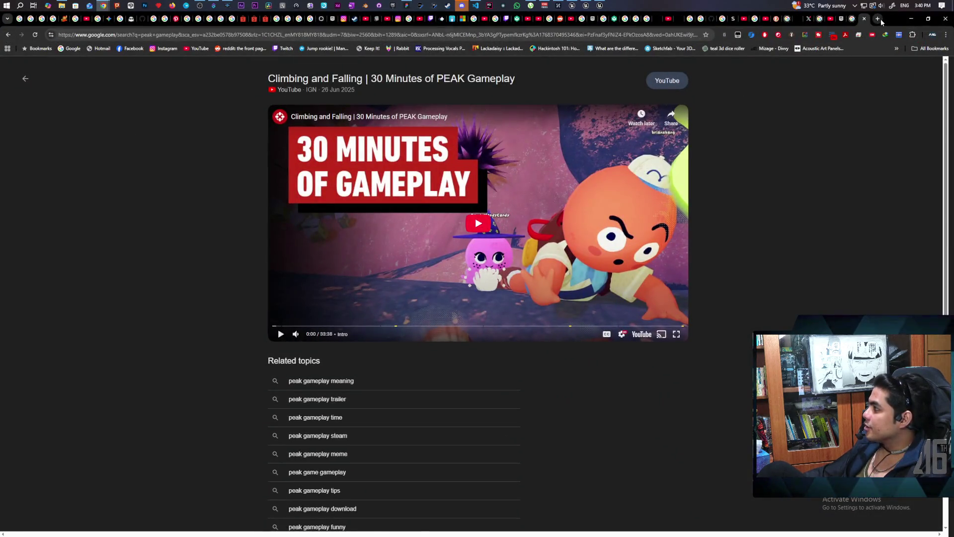
{"action": "left_click", "coordinate": [879, 19]}
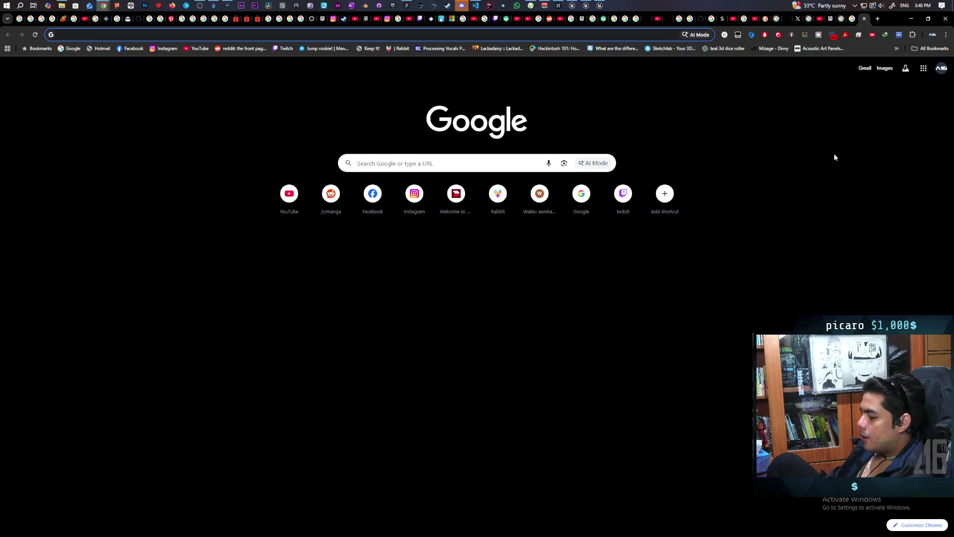
{"action": "type", "text": "how much "}
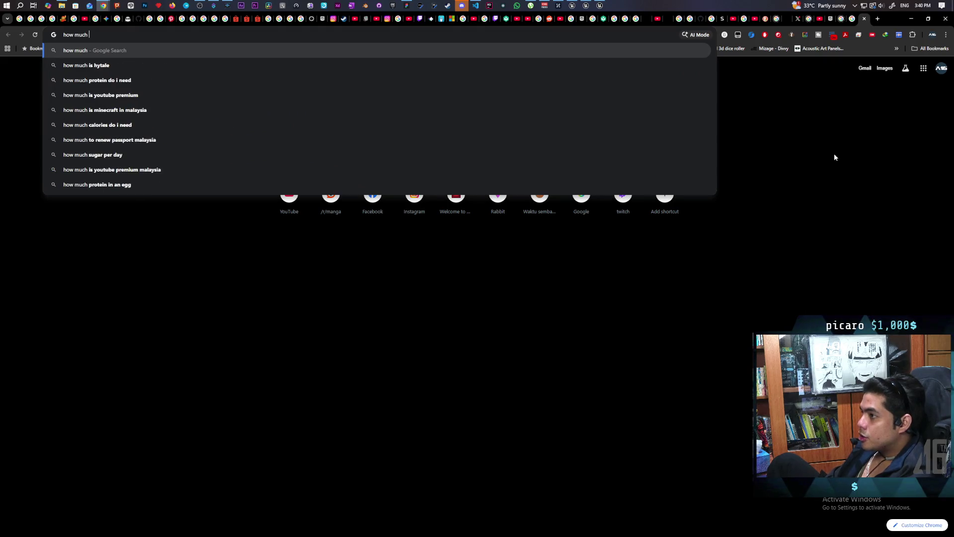
{"action": "type", "text": "ram do "}
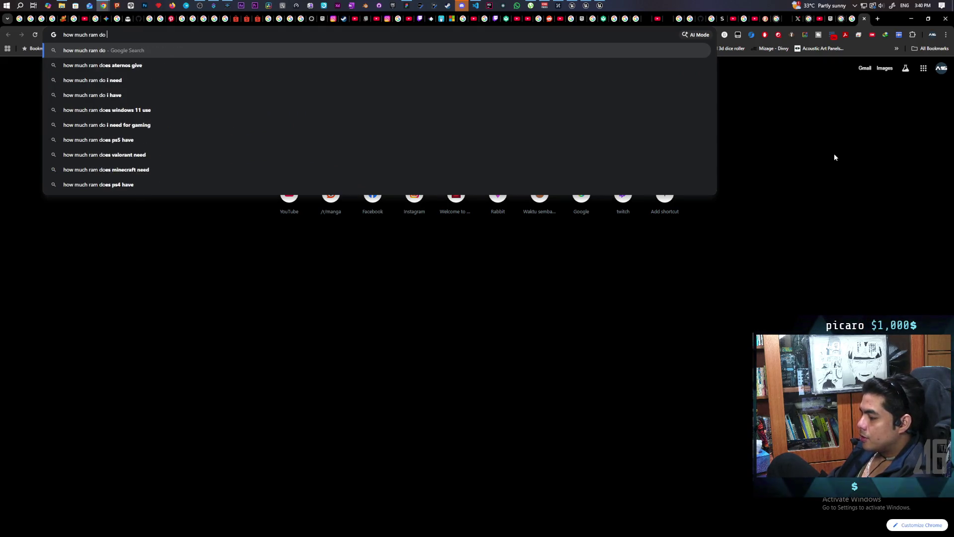
{"action": "type", "text": "i need "}
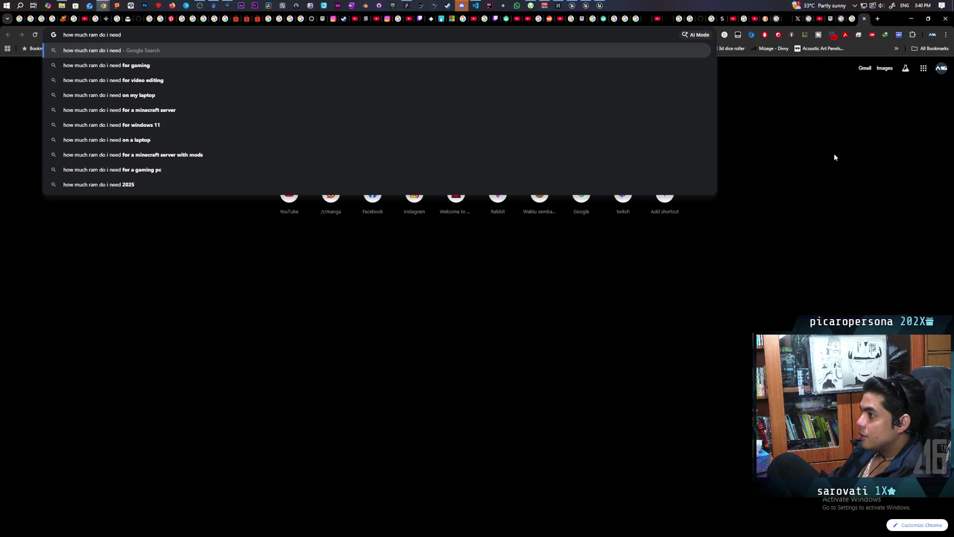
{"action": "type", "text": "to host 100 player"}
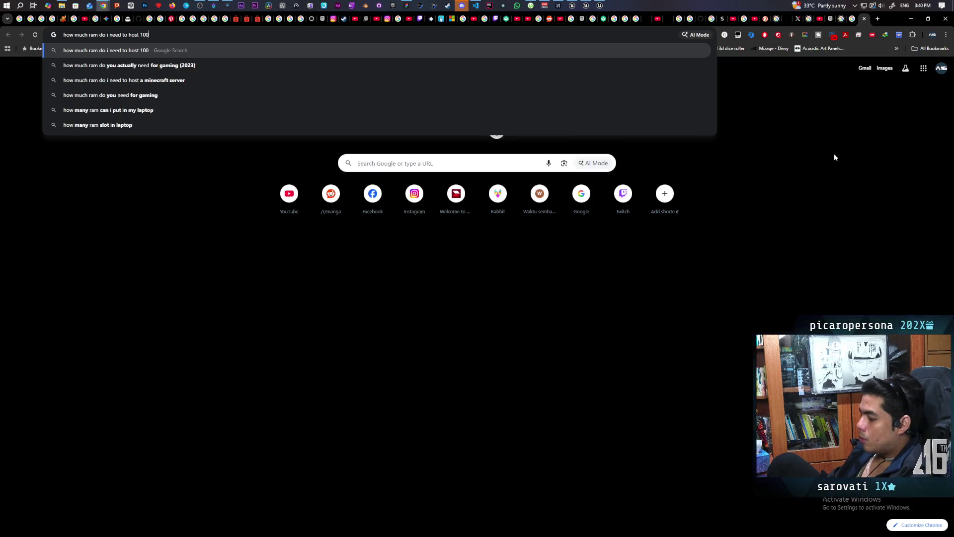
{"action": "type", "text": "s on a serbe"}
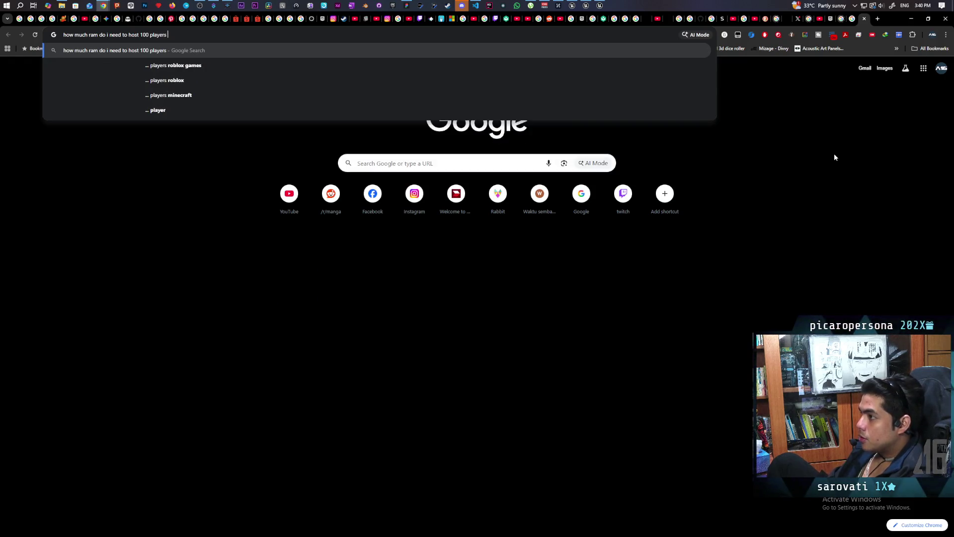
{"action": "key", "text": "BackSpace"}
{"action": "key", "text": "BackSpace"}
{"action": "type", "text": "ver"}
{"action": "key", "text": "Return"}
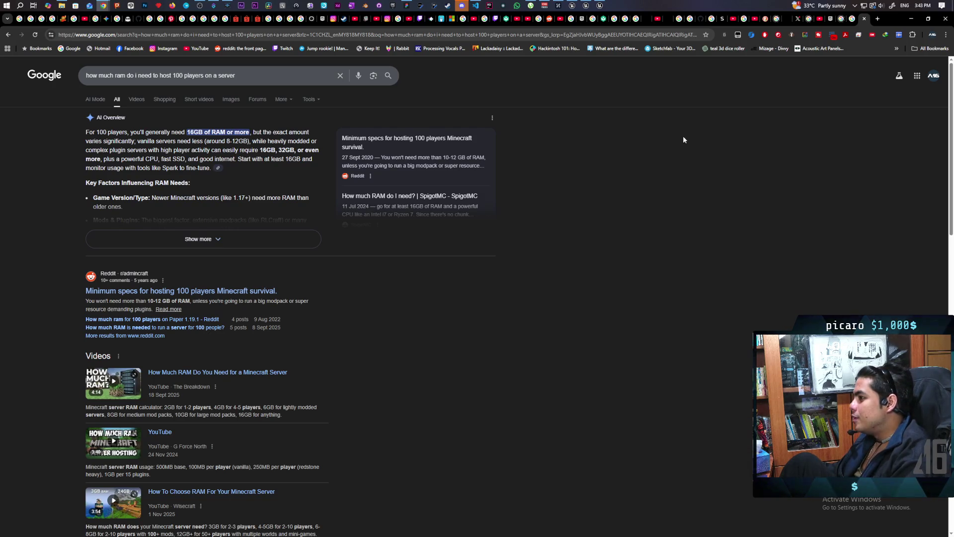
Close the RAM search results tab after reading its AI overview
{"action": "left_click", "coordinate": [864, 19]}
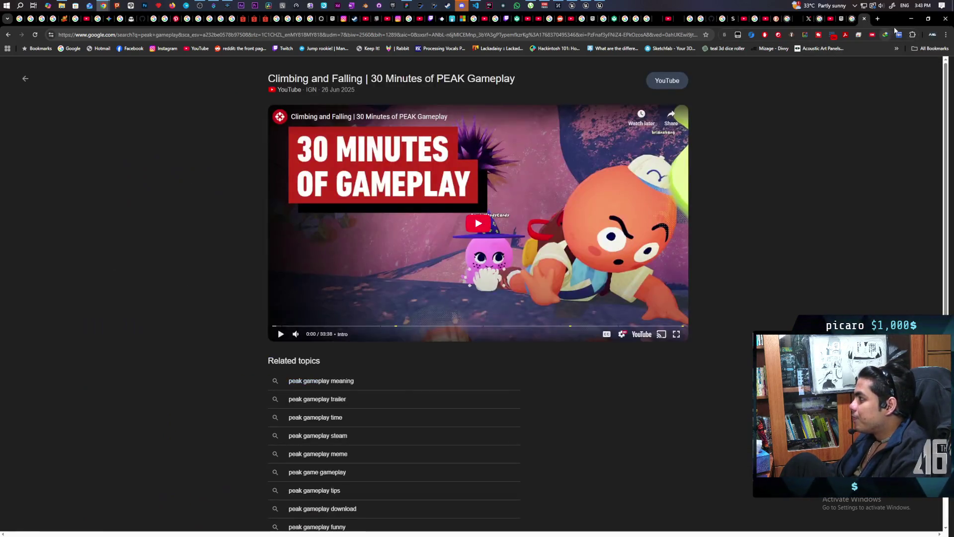
Minimize Chrome, add a connected empty box right of 'Player disguise state?', and push it far right
{"action": "left_click", "coordinate": [912, 20]}
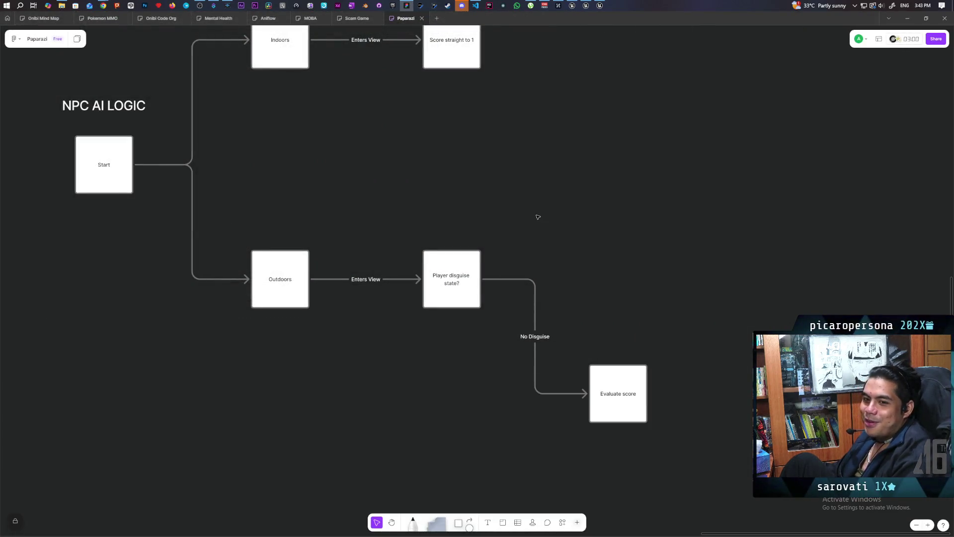
{"action": "left_click", "coordinate": [467, 296]}
{"action": "left_click", "coordinate": [488, 279]}
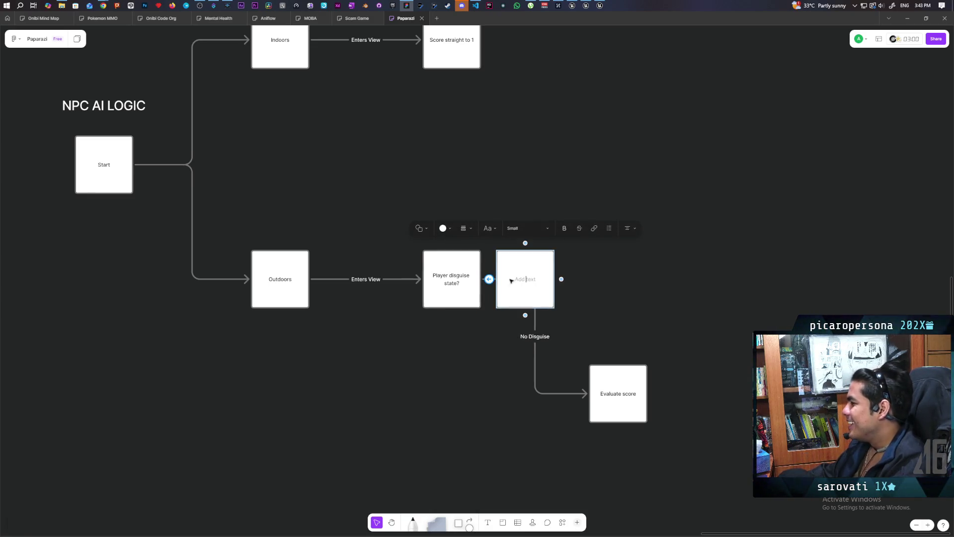
{"action": "key", "text": "Escape"}
{"action": "left_click_drag", "start_coordinate": [549, 301], "coordinate": [640, 297]}
{"action": "left_click", "coordinate": [734, 330]}
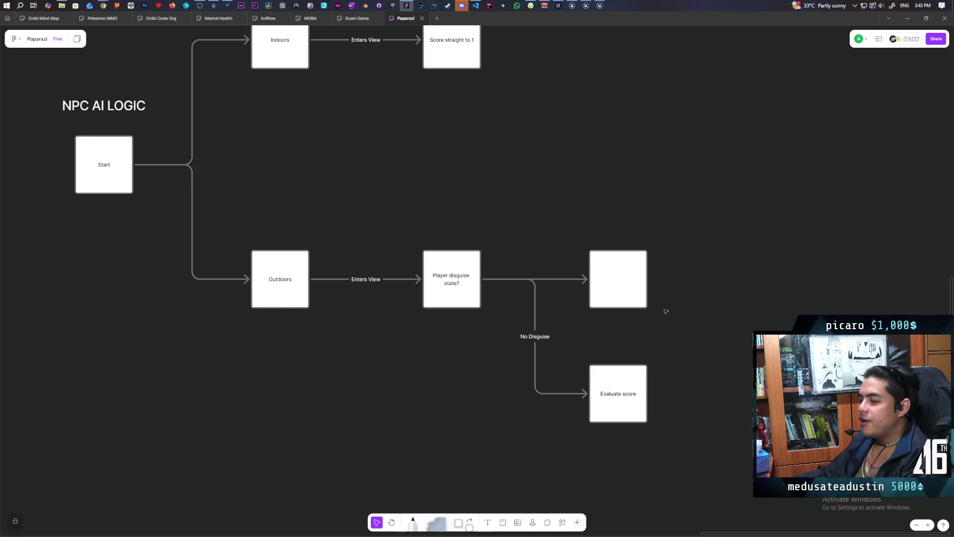
{"action": "left_click_drag", "start_coordinate": [630, 301], "coordinate": [764, 297]}
{"action": "left_click", "coordinate": [728, 357]}
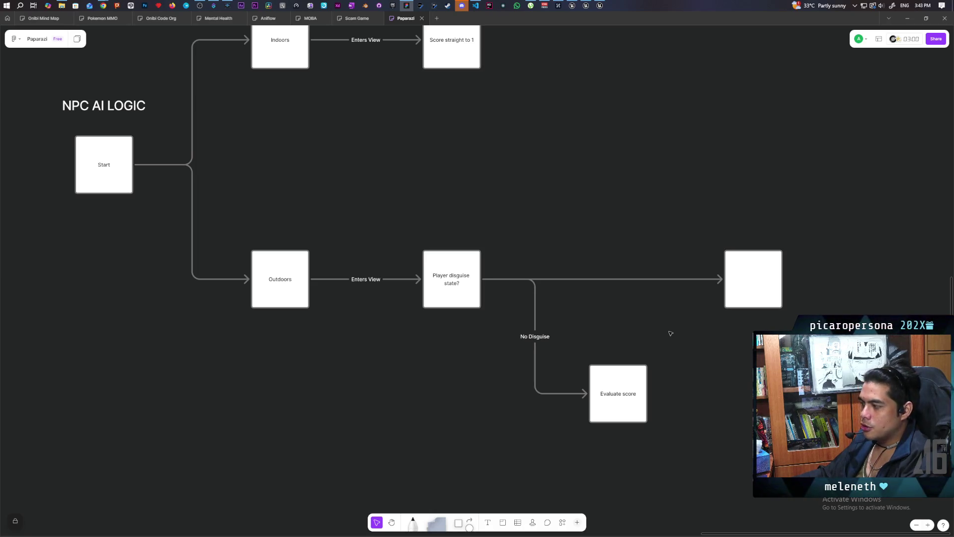
Add a second connected empty box from 'Player disguise state?' and place it above-right of the branch
{"action": "left_click", "coordinate": [453, 307]}
{"action": "left_click", "coordinate": [488, 278]}
{"action": "left_click", "coordinate": [568, 310]}
{"action": "left_click", "coordinate": [548, 301]}
{"action": "mouse_move", "coordinate": [548, 301]}
{"action": "left_mouse_down"}
{"action": "mouse_move", "coordinate": [635, 209]}
{"action": "mouse_move", "coordinate": [639, 187]}
{"action": "left_mouse_up"}
{"action": "left_click", "coordinate": [704, 361]}
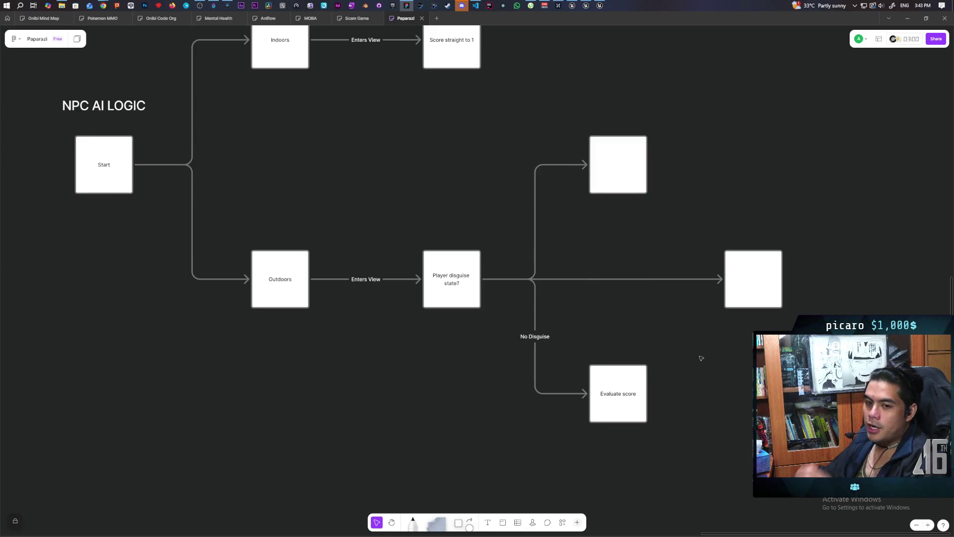
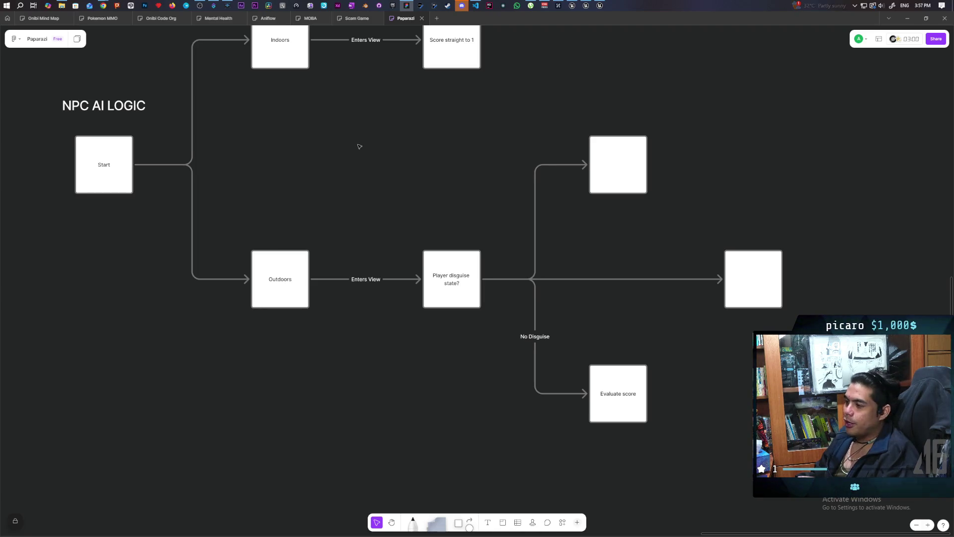
Frame the whole flowchart and select the empty top outcome box at the end of the upper branch
{"action": "mouse_move", "coordinate": [365, 138]}
{"action": "left_mouse_down"}
{"action": "mouse_move", "coordinate": [389, 206]}
{"action": "mouse_move", "coordinate": [398, 184]}
{"action": "left_mouse_up"}
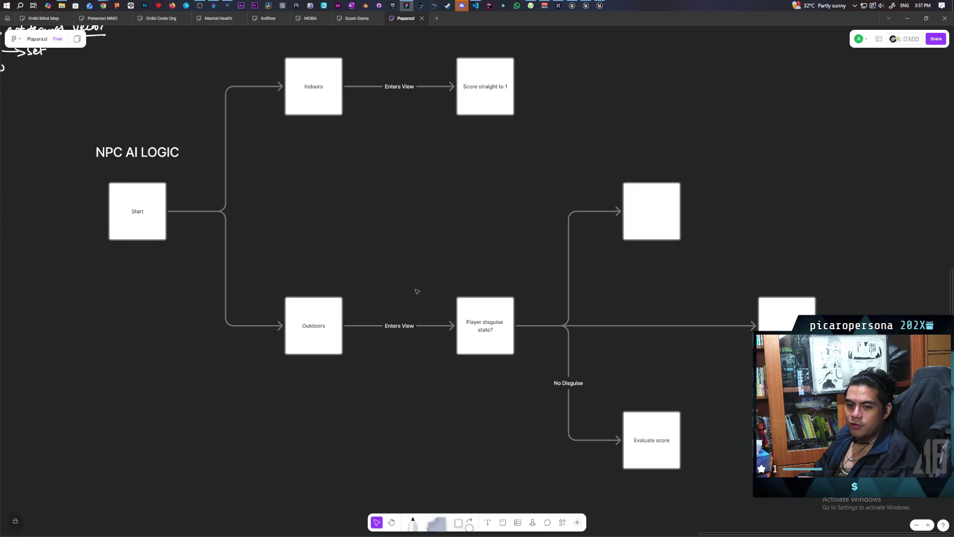
{"action": "scroll", "coordinate": [454, 273], "scroll_direction": "up", "scroll_amount": 2}
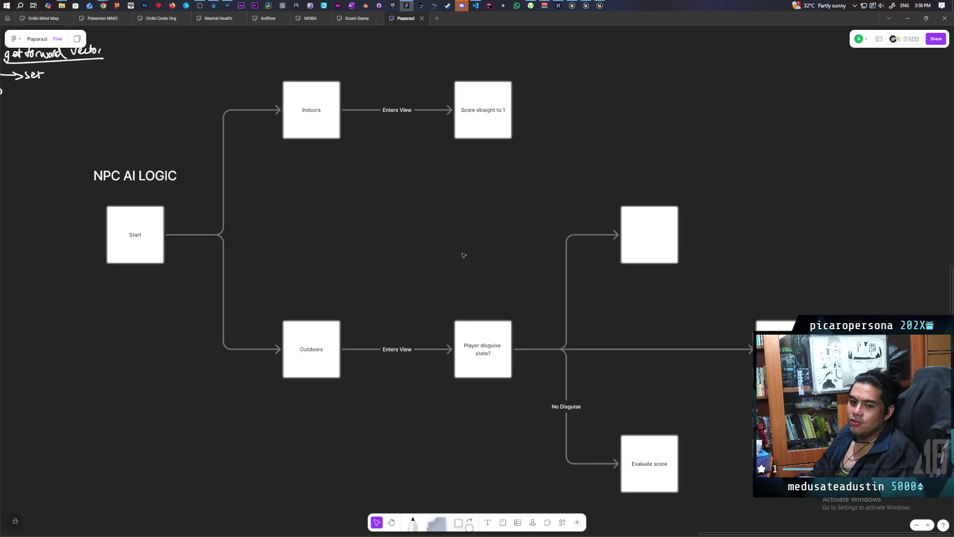
{"action": "left_click_drag", "start_coordinate": [463, 255], "coordinate": [448, 217]}
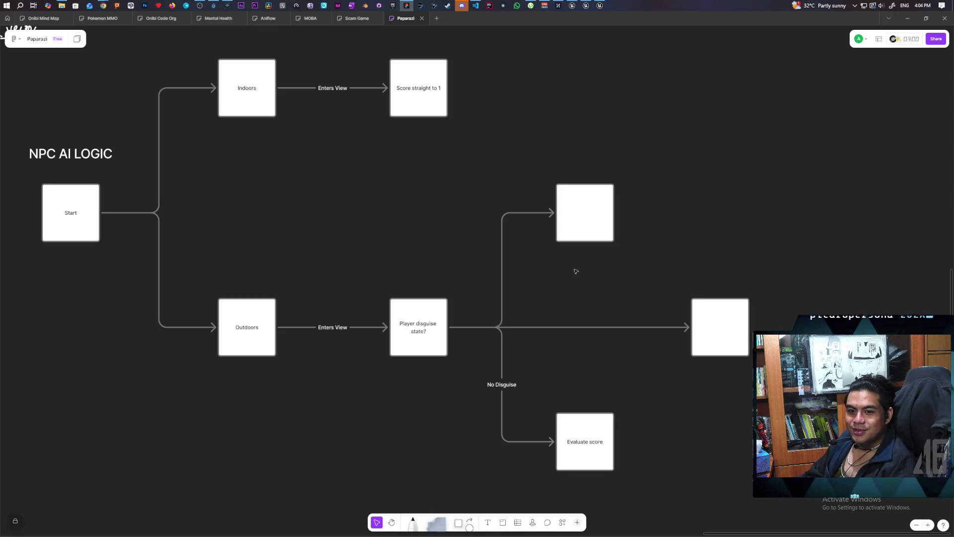
{"action": "left_click", "coordinate": [583, 236]}
{"action": "left_click", "coordinate": [569, 281]}
{"action": "left_click", "coordinate": [713, 321]}
{"action": "left_click", "coordinate": [583, 221]}
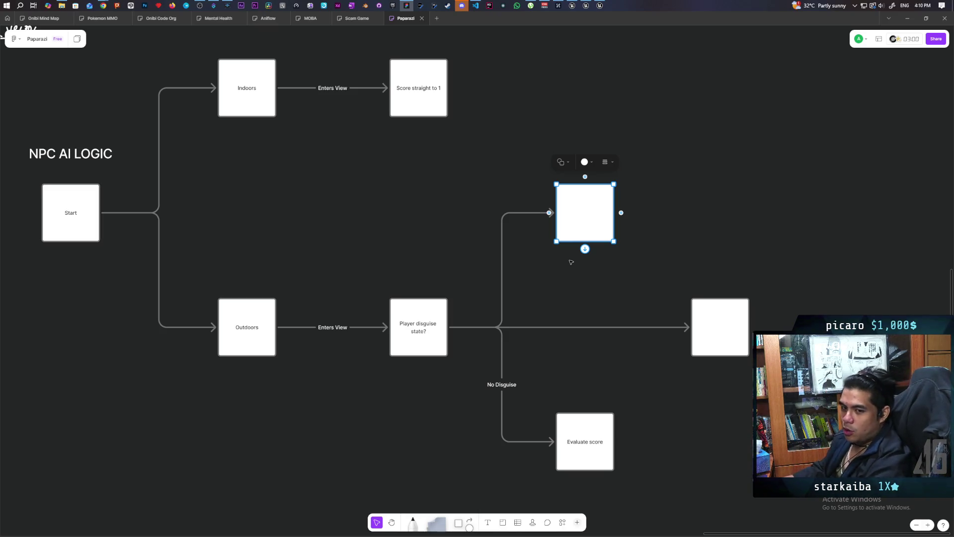
Start a label on the middle connector to the right-hand box, with white text colour
{"action": "left_click", "coordinate": [583, 291]}
{"action": "mouse_move", "coordinate": [587, 292]}
{"action": "left_mouse_down"}
{"action": "mouse_move", "coordinate": [547, 210]}
{"action": "mouse_move", "coordinate": [549, 259]}
{"action": "left_mouse_up"}
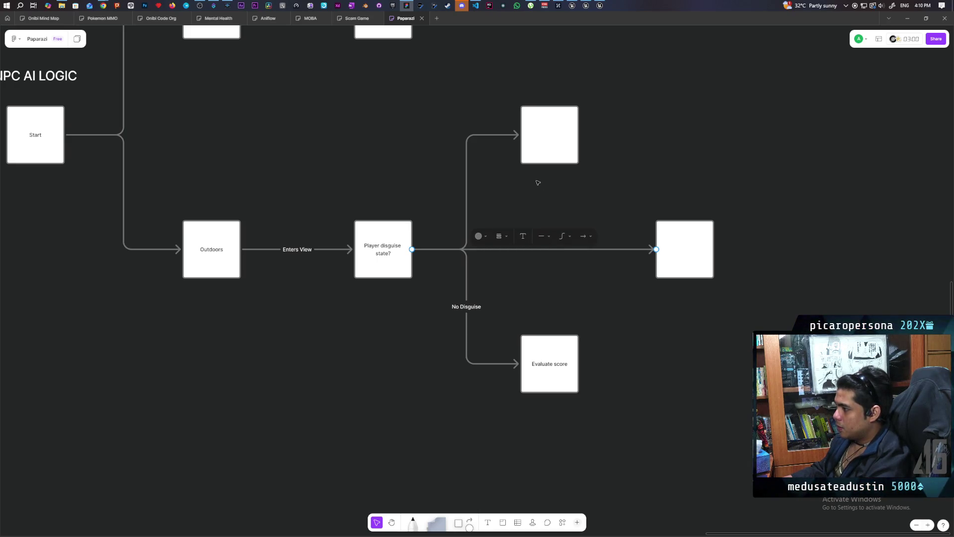
{"action": "left_click", "coordinate": [562, 205]}
{"action": "left_click", "coordinate": [556, 252]}
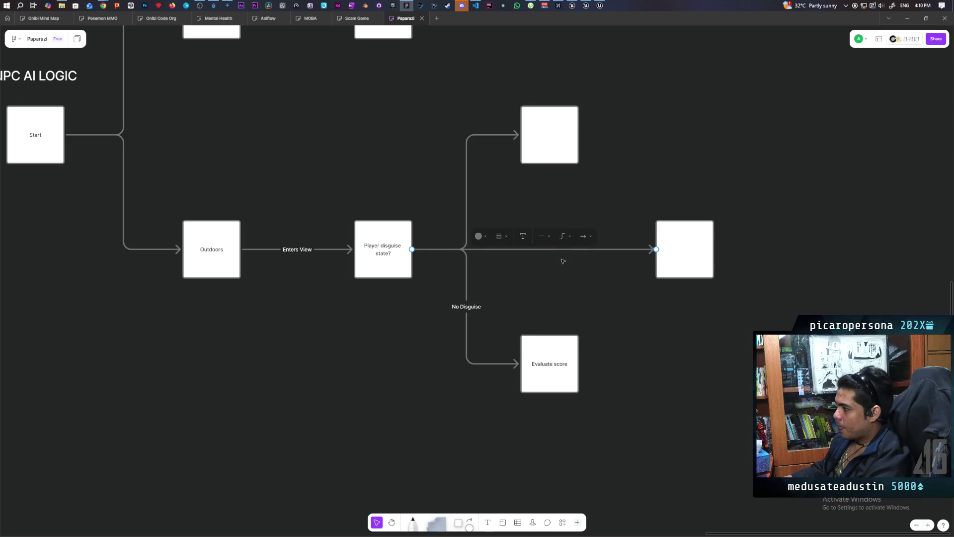
{"action": "key", "text": "Return"}
{"action": "left_click", "coordinate": [478, 230]}
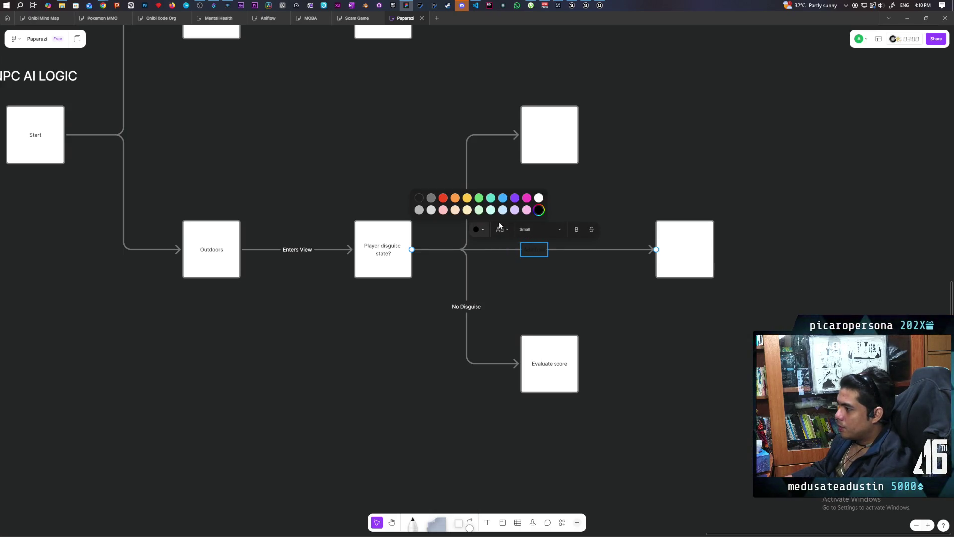
{"action": "left_click", "coordinate": [539, 208]}
Label the middle connector 'Box' and colour the upper branch arrow white
{"action": "type", "text": "Box"}
{"action": "left_click", "coordinate": [570, 194]}
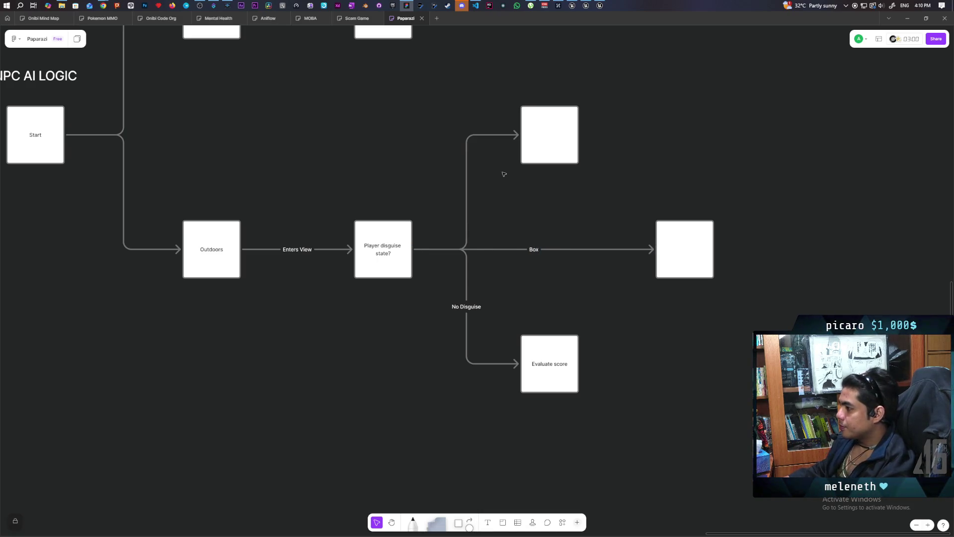
{"action": "left_click", "coordinate": [467, 188]}
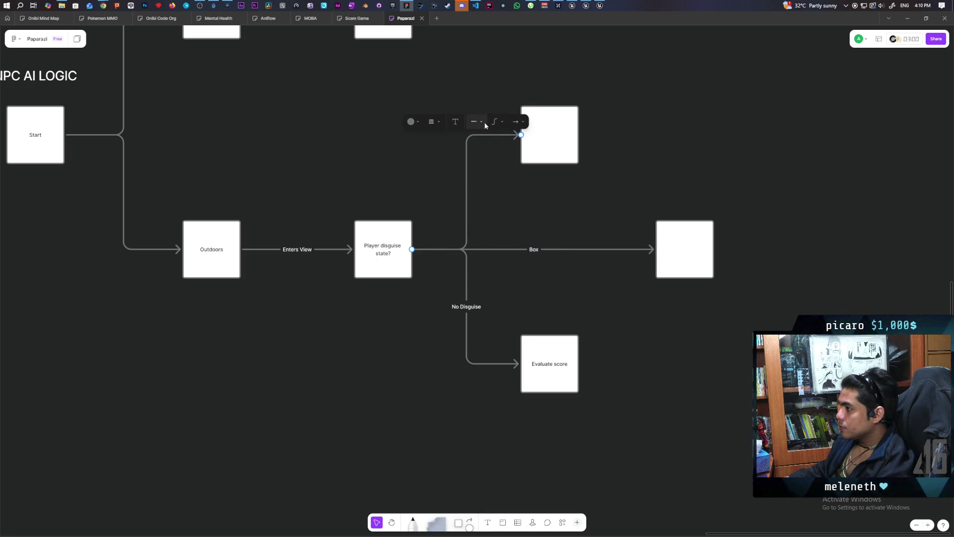
{"action": "left_click", "coordinate": [415, 121]}
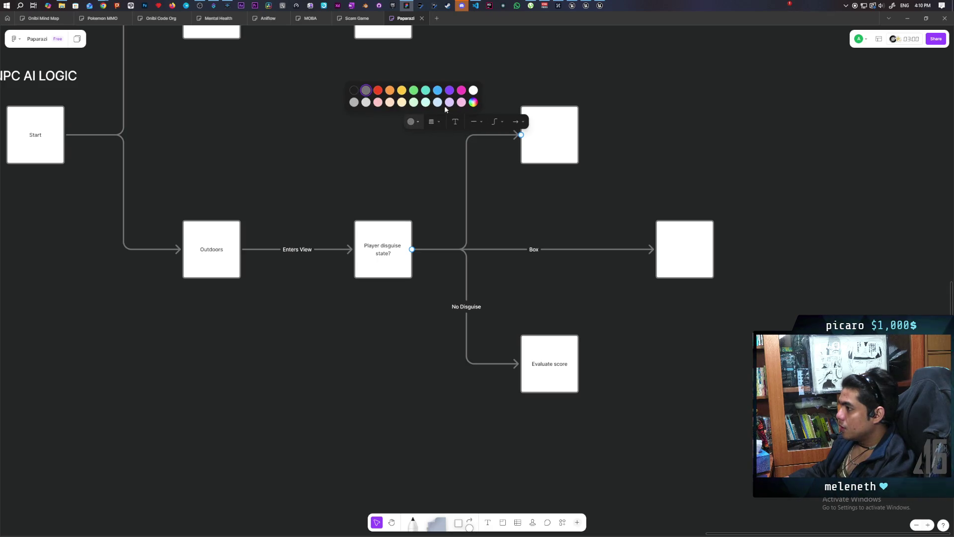
{"action": "left_click", "coordinate": [474, 90]}
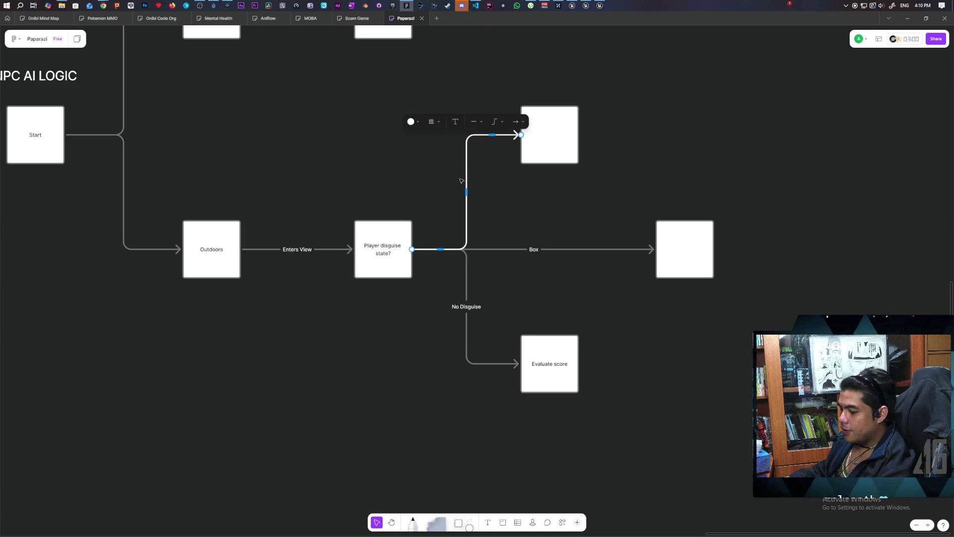
Add a white-text 'Disguise' label to the upper branch arrow
{"action": "double_click", "coordinate": [466, 192]}
{"action": "left_click", "coordinate": [415, 121]}
{"action": "left_click", "coordinate": [471, 90]}
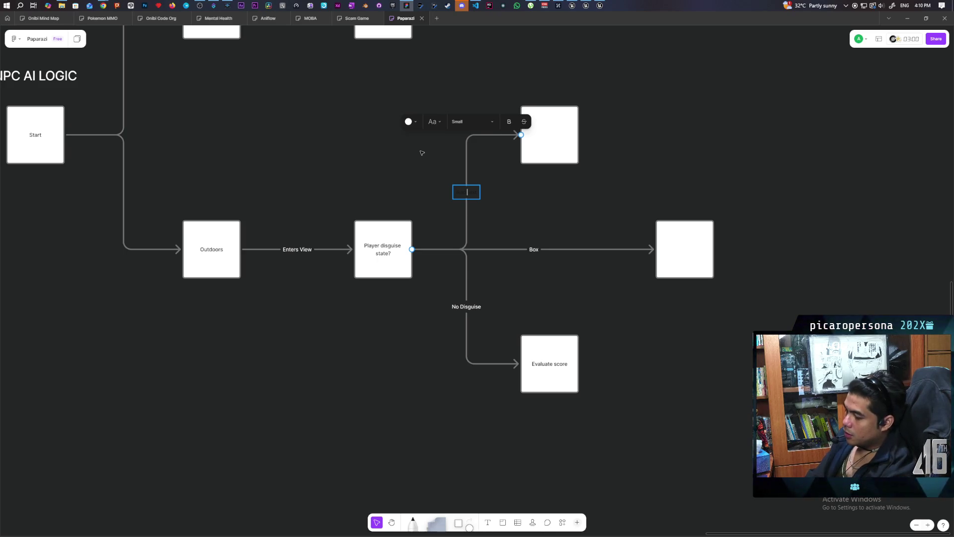
{"action": "type", "text": "Disguise"}
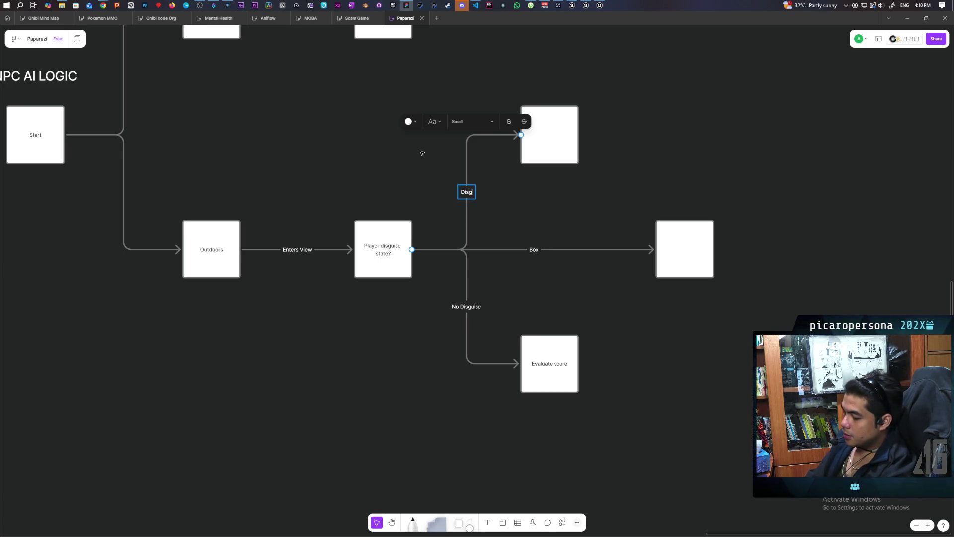
{"action": "left_click", "coordinate": [408, 179]}
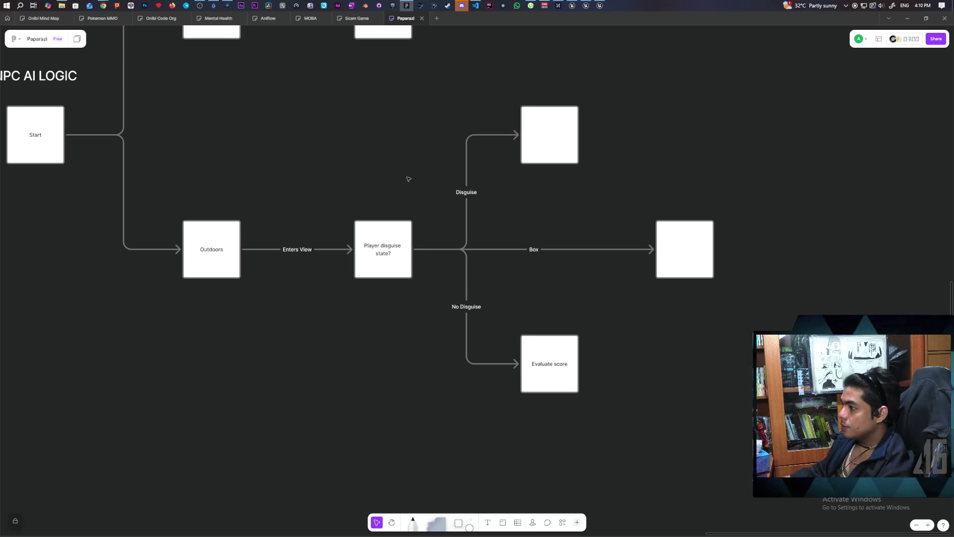